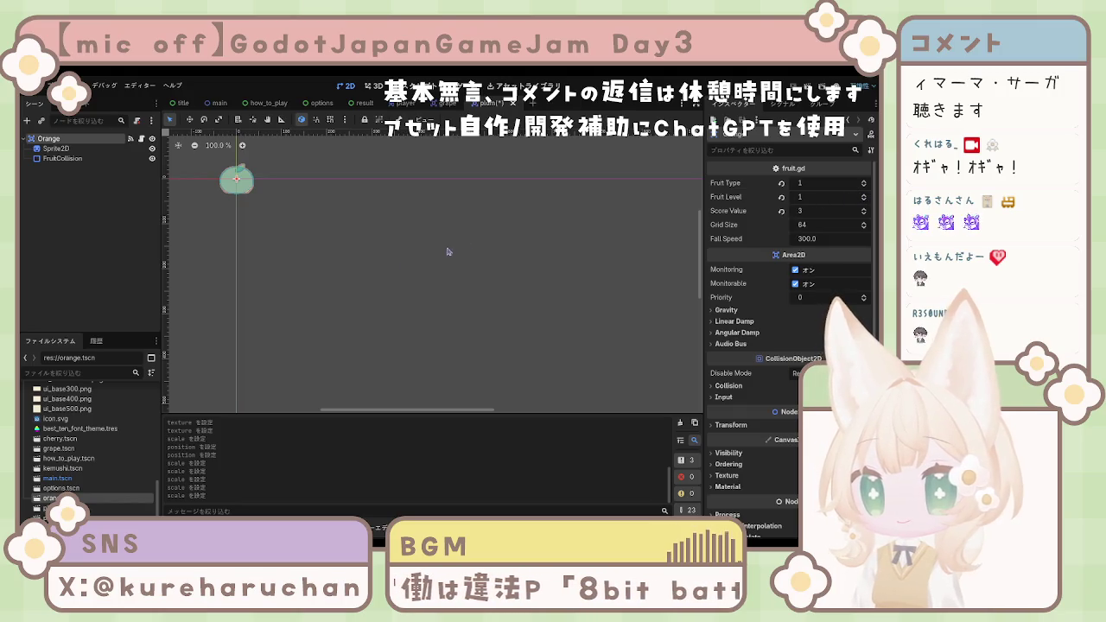
# Step: Open the grape and cherry scenes and inspect their root nodes' fruit properties
pyautogui.scroll(-1, 90, 449)
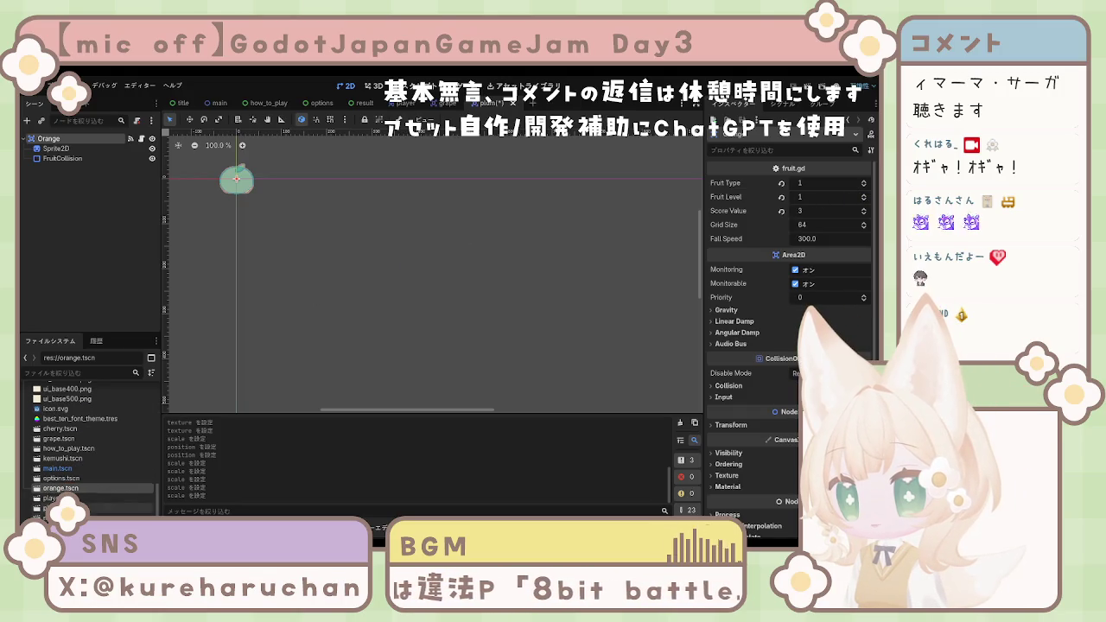
pyautogui.click(60, 478)
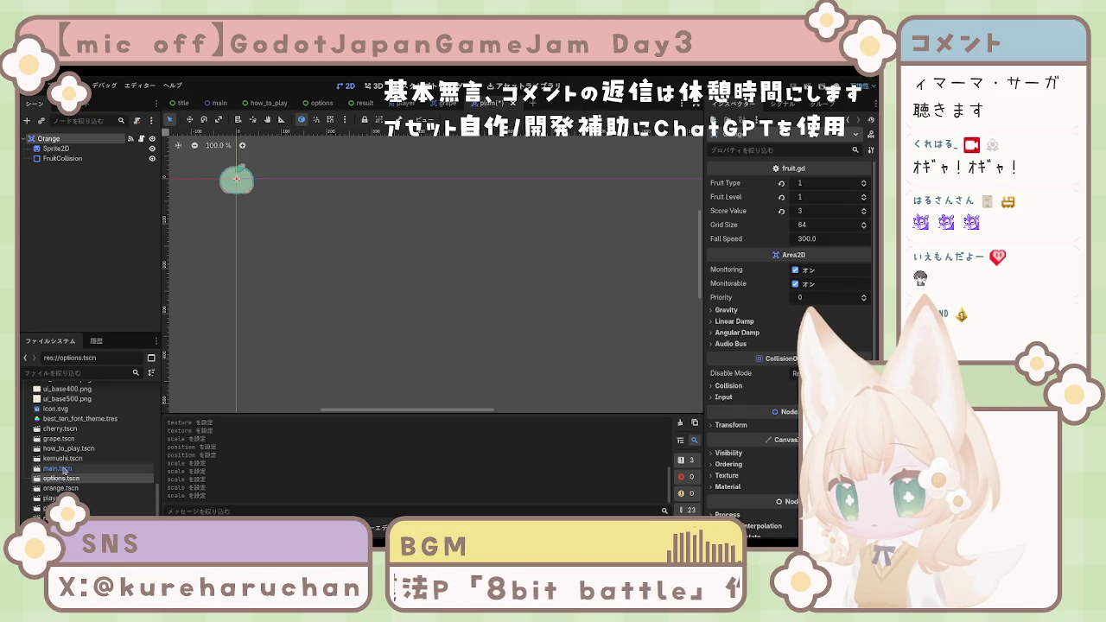
pyautogui.click(60, 438)
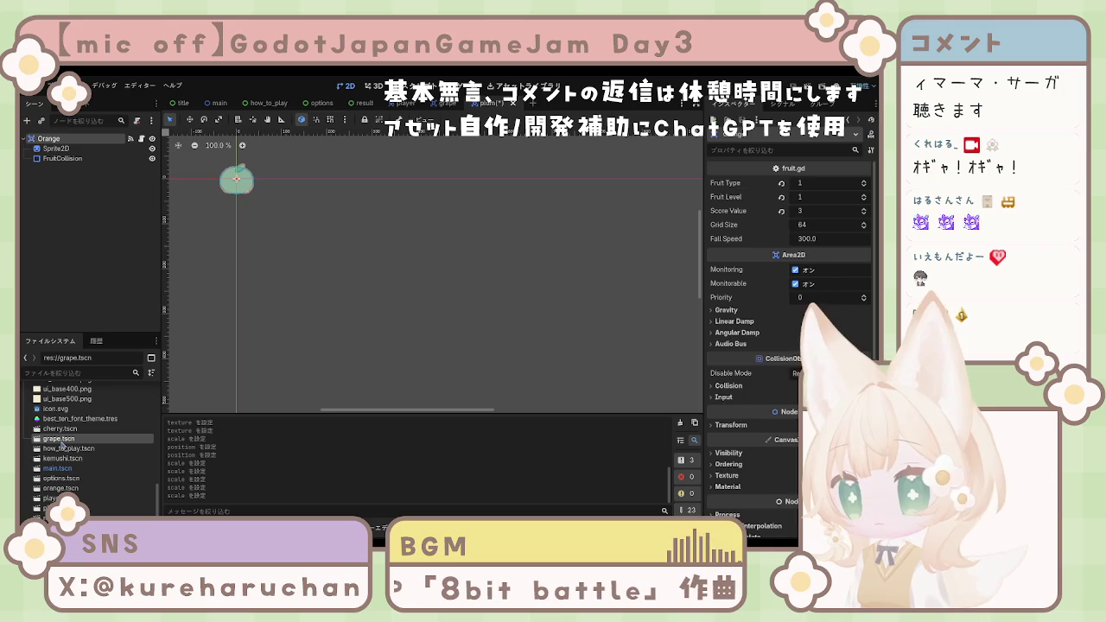
pyautogui.doubleClick(63, 442)
pyautogui.click(46, 139)
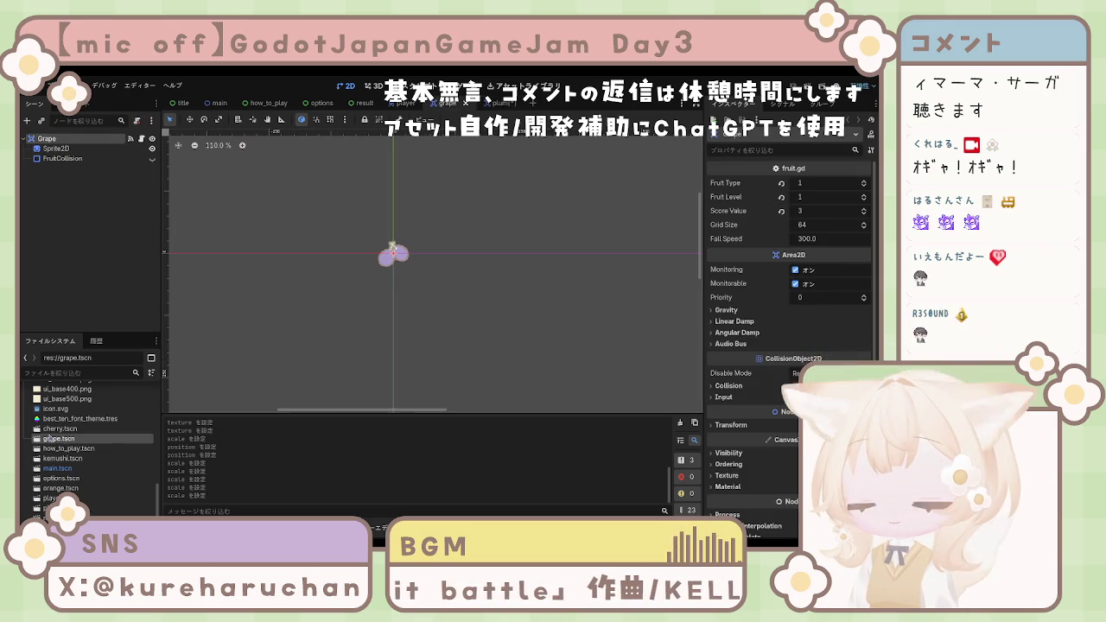
pyautogui.doubleClick(61, 429)
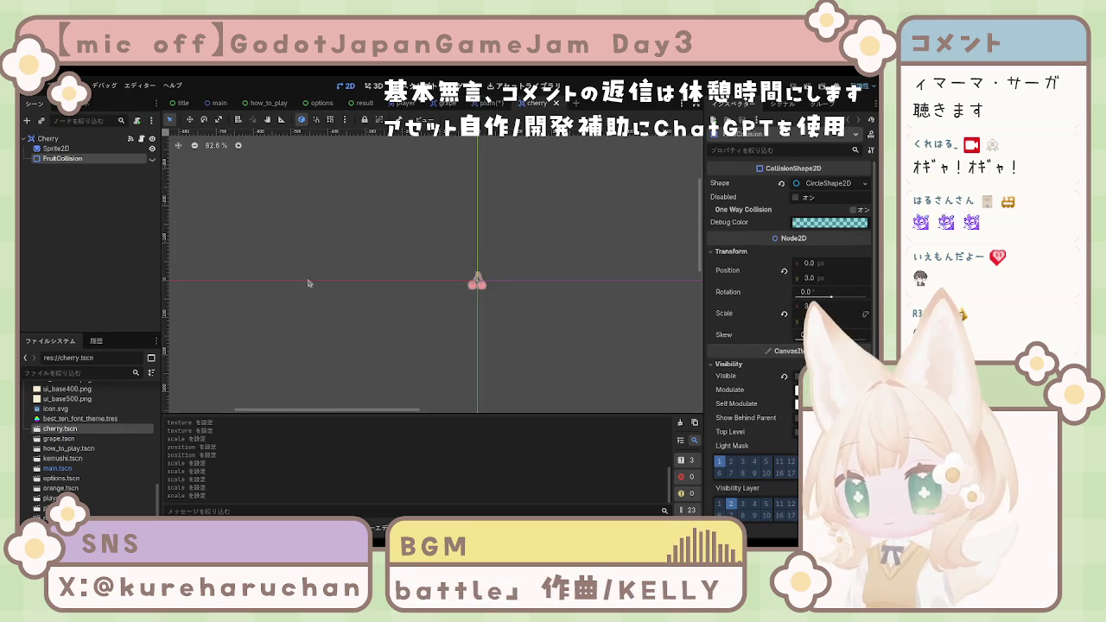
pyautogui.click(48, 138)
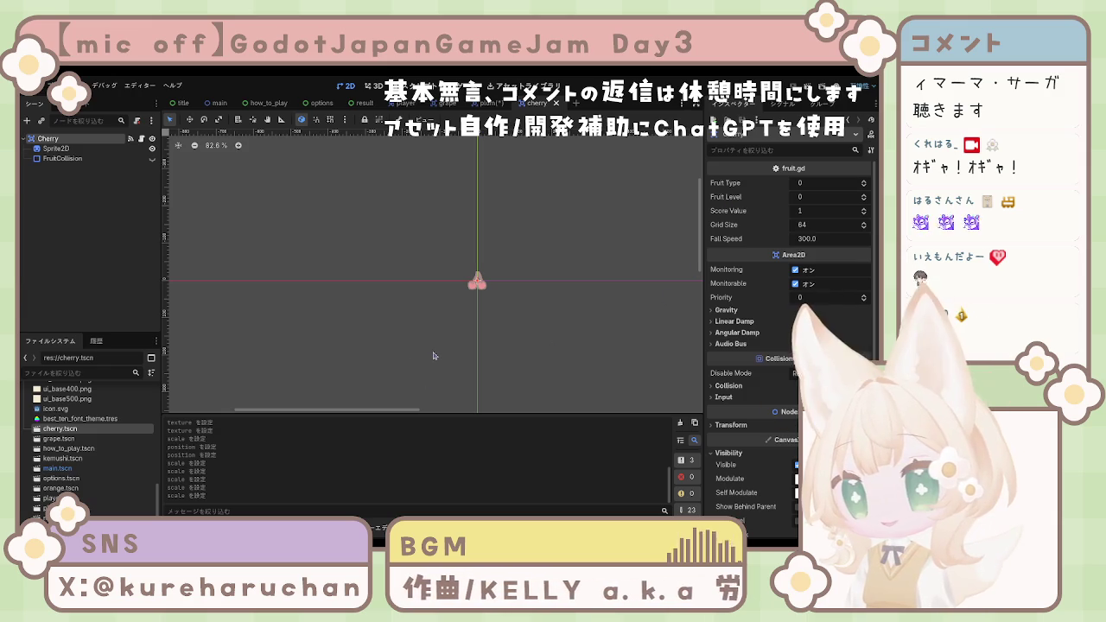
# Step: Undo the grape's Fruit Type and Level tweaks, then open the plum and orange scenes
pyautogui.doubleClick(55, 439)
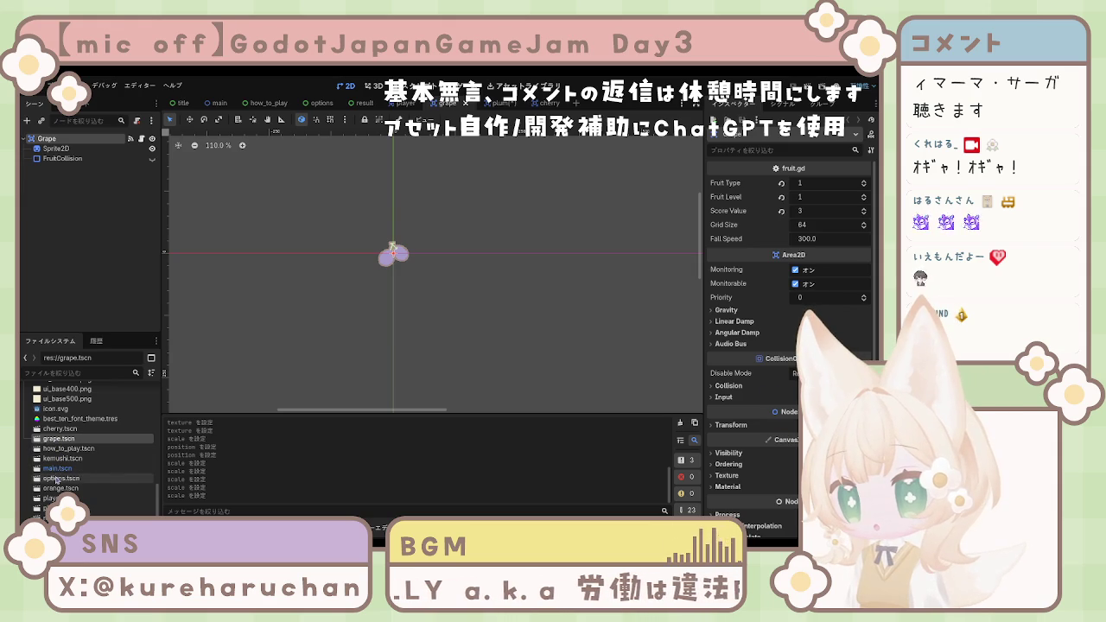
pyautogui.click(95, 508)
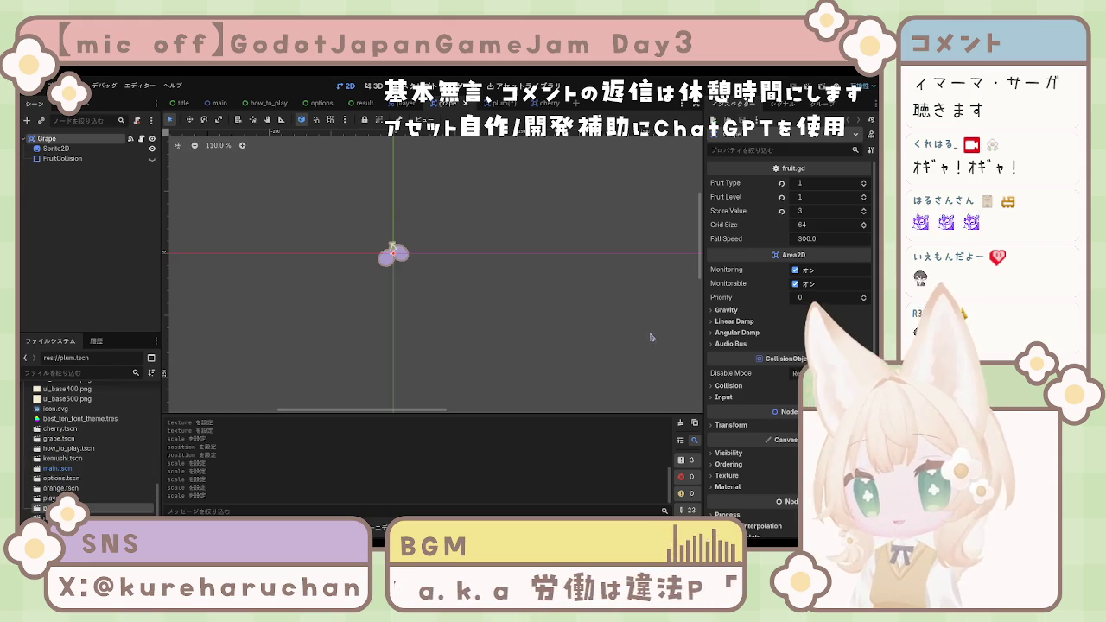
pyautogui.click(863, 181)
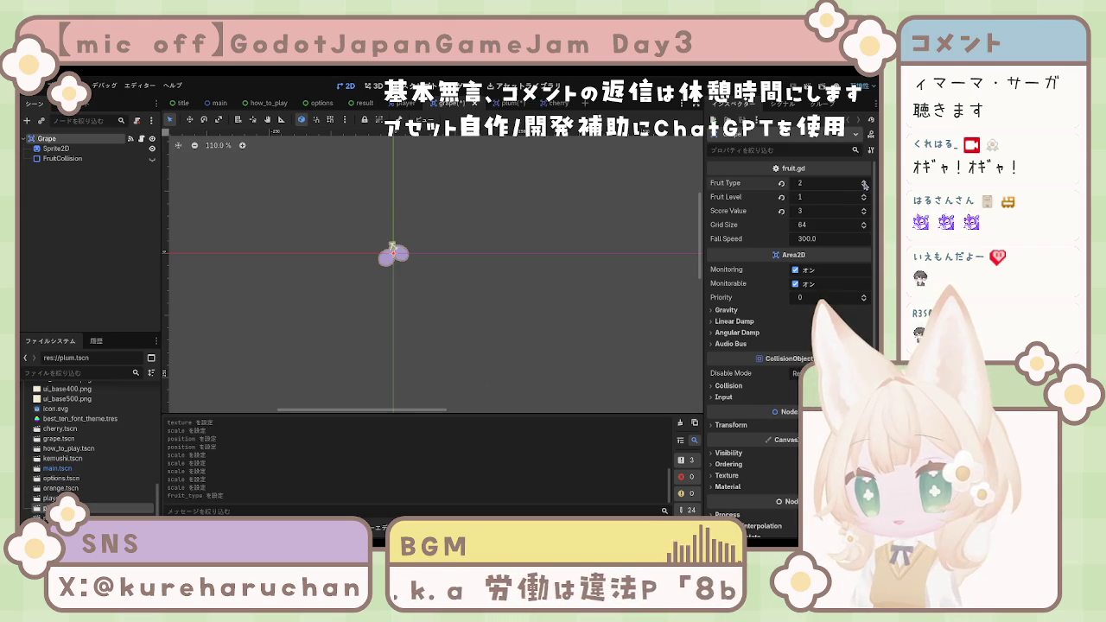
pyautogui.click(864, 198)
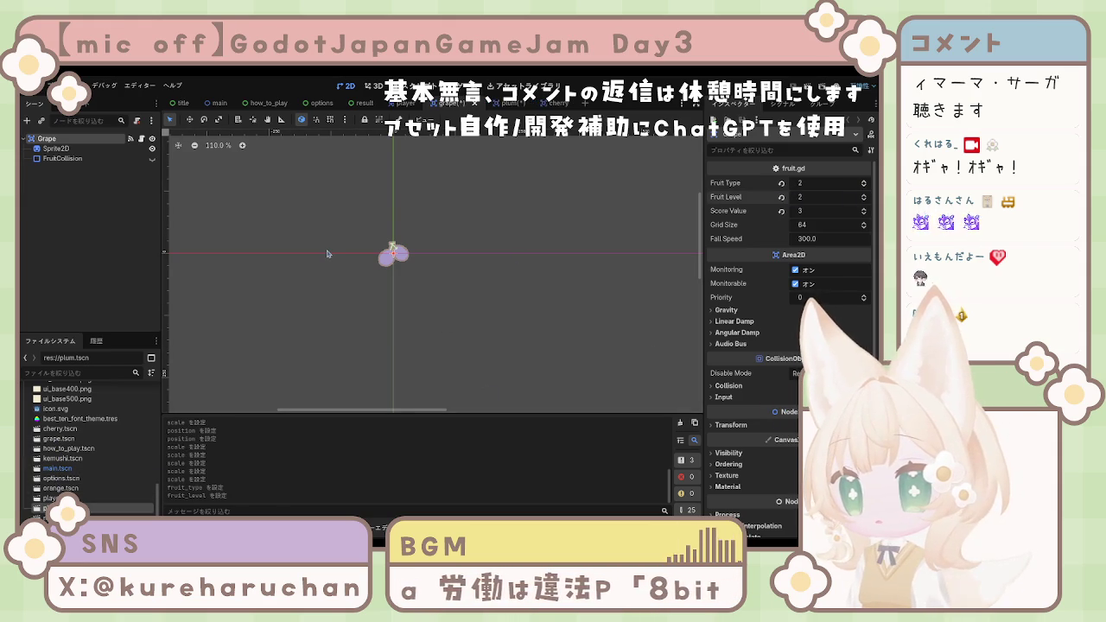
pyautogui.hotkey('ctrl', 'z')
pyautogui.hotkey('ctrl', 'z')
pyautogui.click(61, 498)
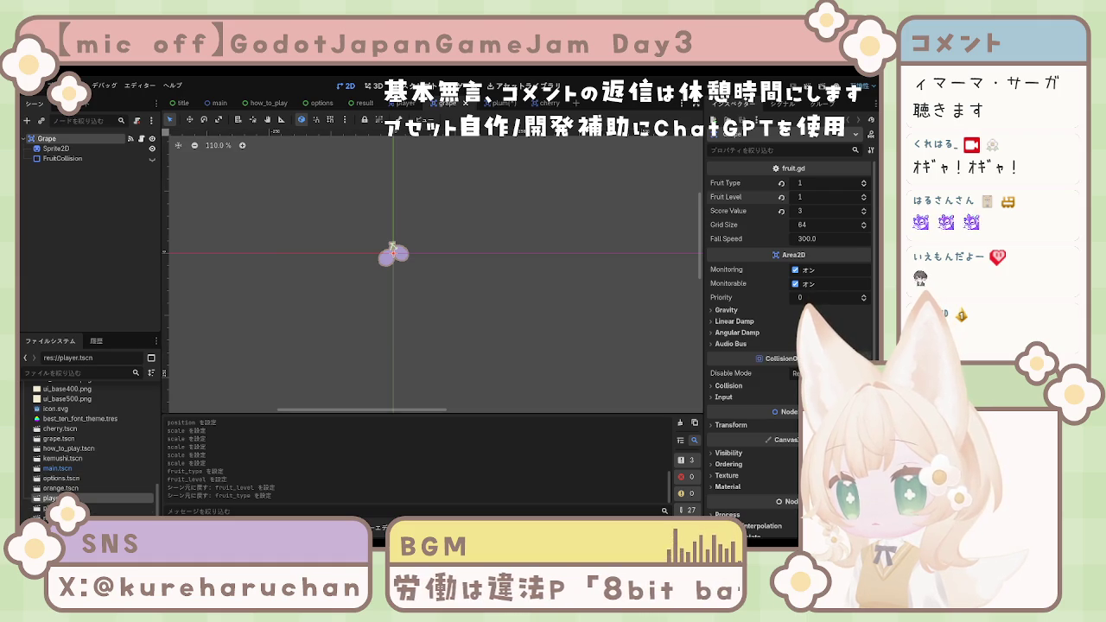
pyautogui.doubleClick(52, 508)
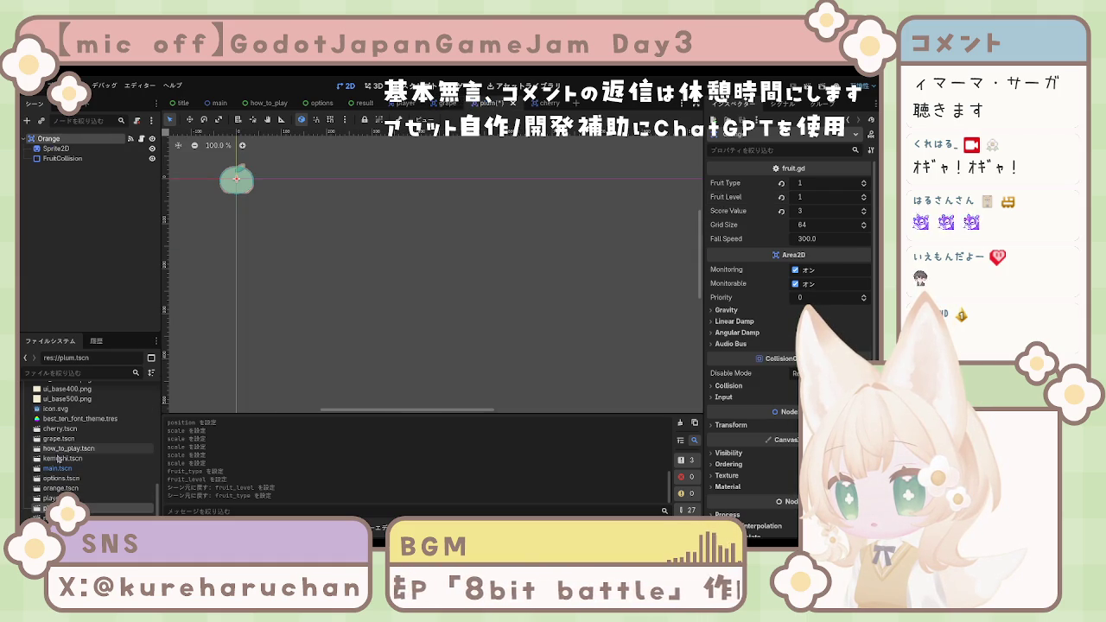
pyautogui.doubleClick(57, 488)
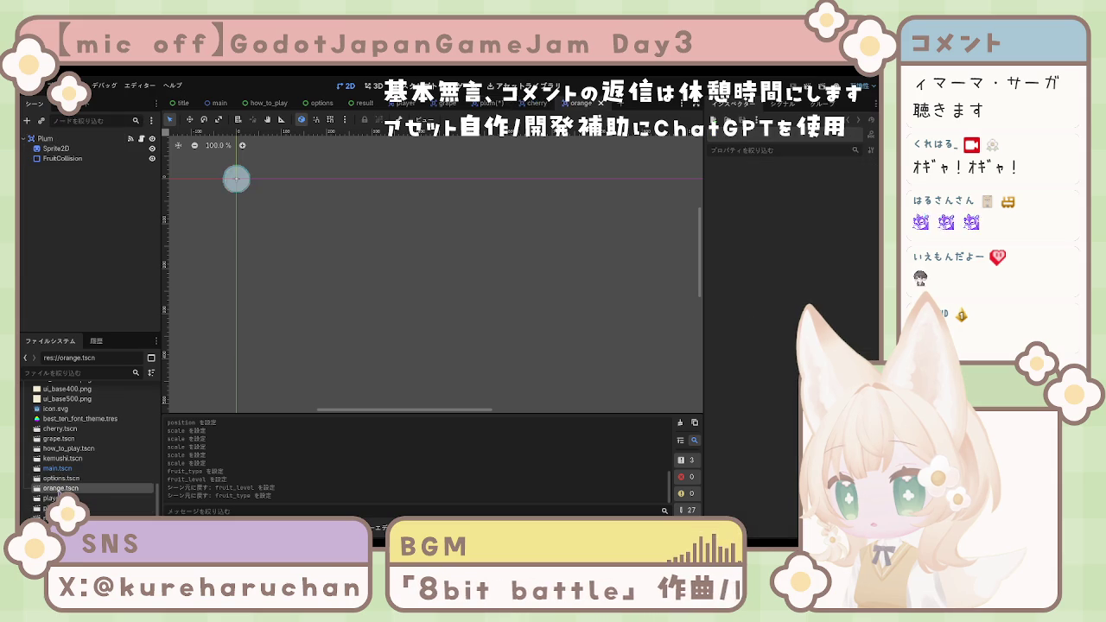
# Step: Check the Plum root node, then clear the orange scene's Sprite2D texture
pyautogui.click(63, 139)
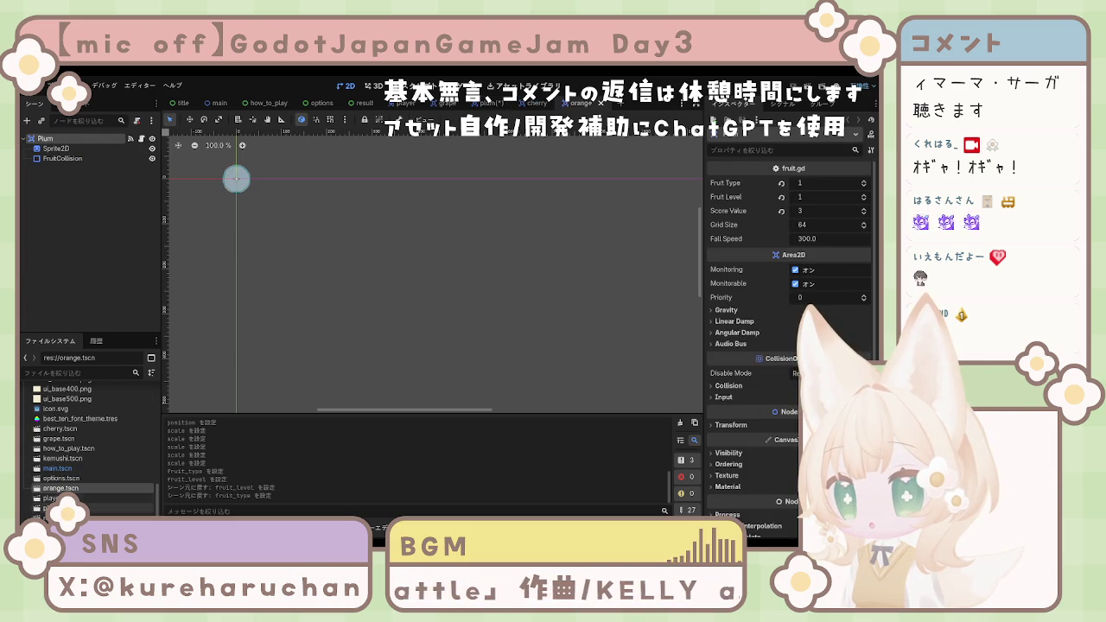
pyautogui.click(104, 508)
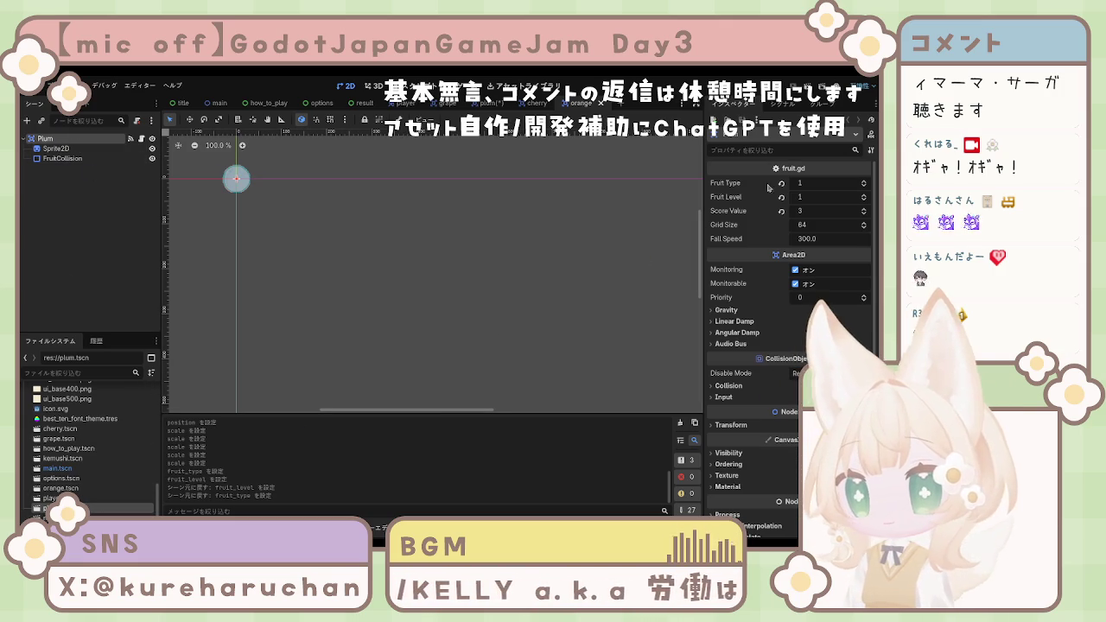
pyautogui.doubleClick(84, 488)
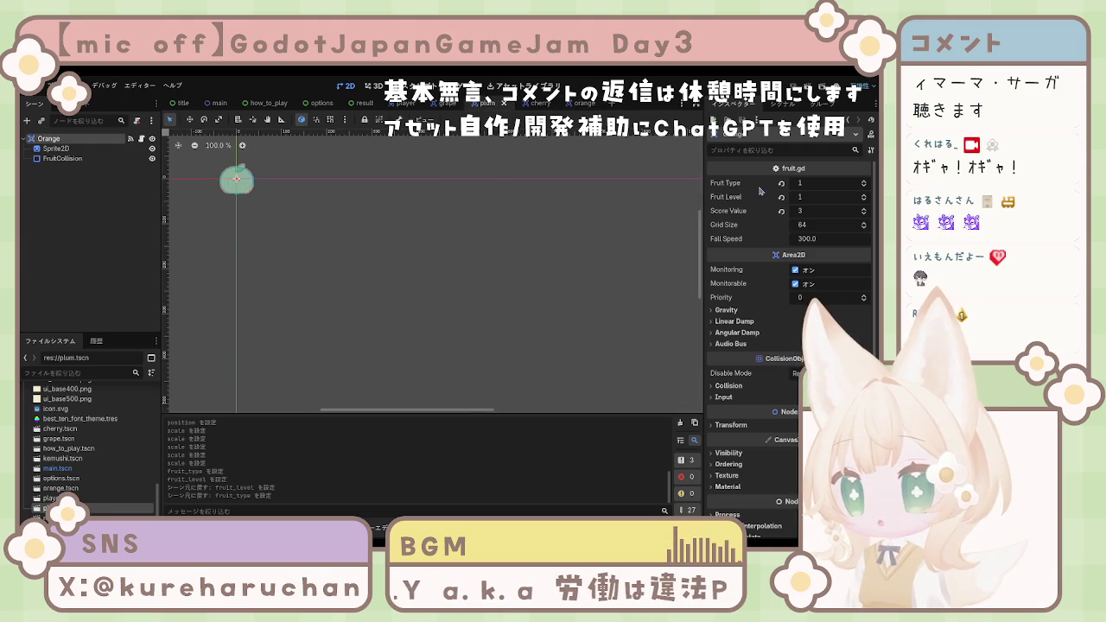
pyautogui.click(55, 149)
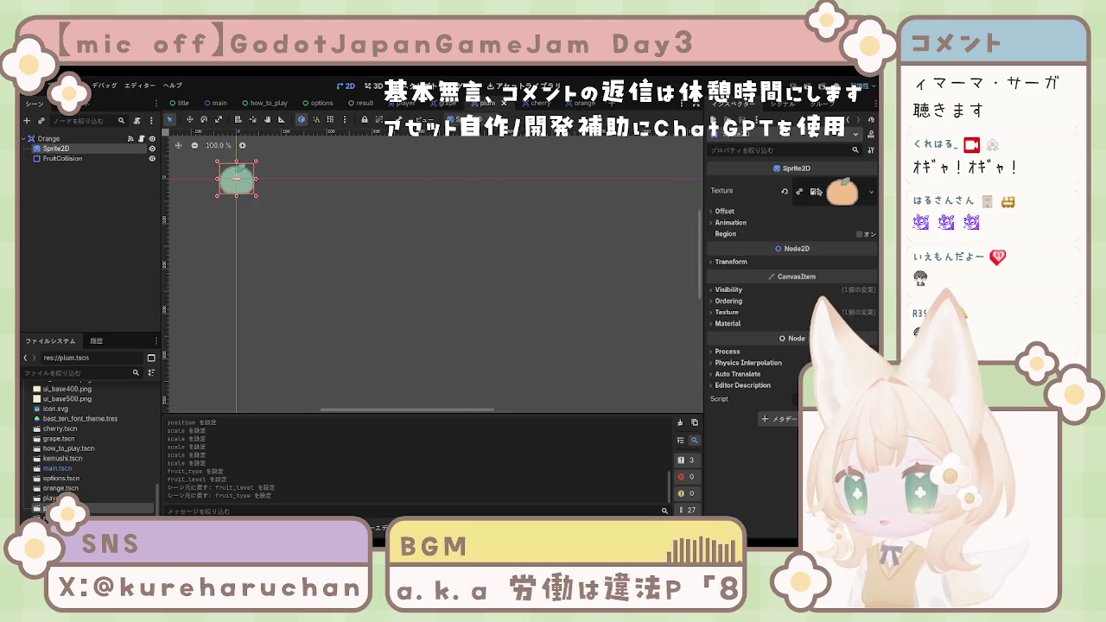
pyautogui.rightClick(788, 184)
pyautogui.click(835, 192)
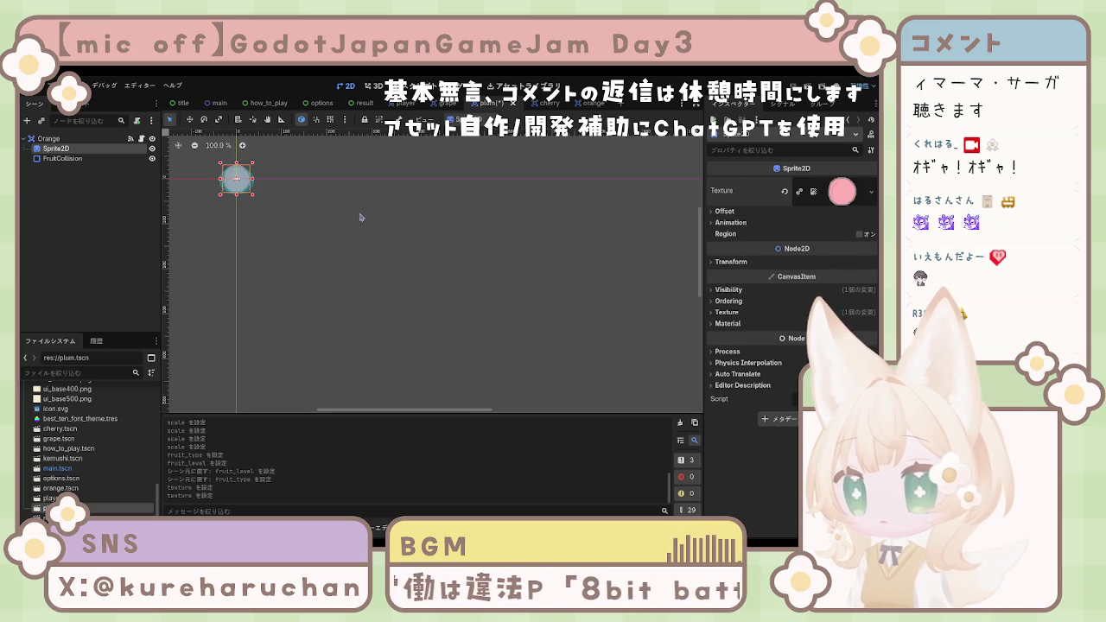
# Step: Reset FruitCollision's position and scale, then set its x scale to 3.0
pyautogui.click(84, 159)
pyautogui.click(85, 139)
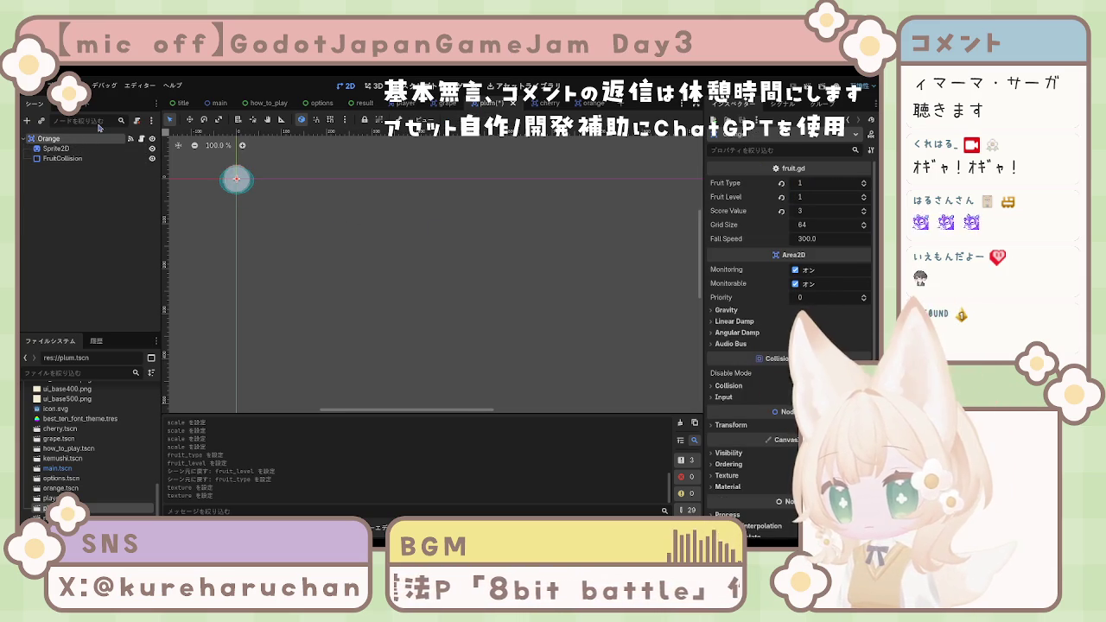
pyautogui.click(77, 159)
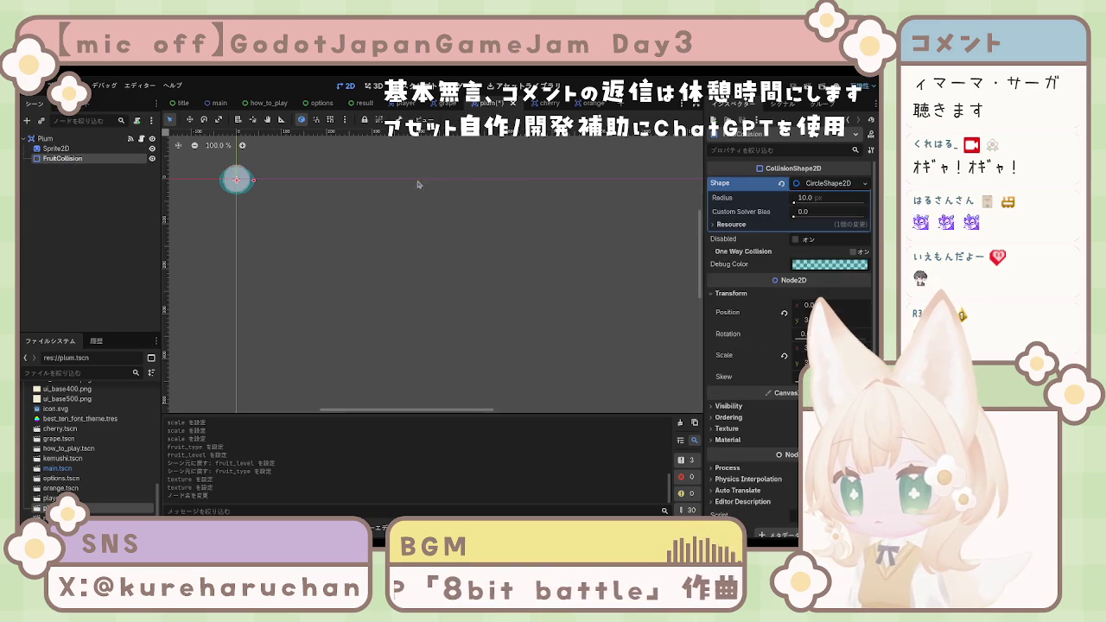
pyautogui.click(784, 317)
pyautogui.click(784, 355)
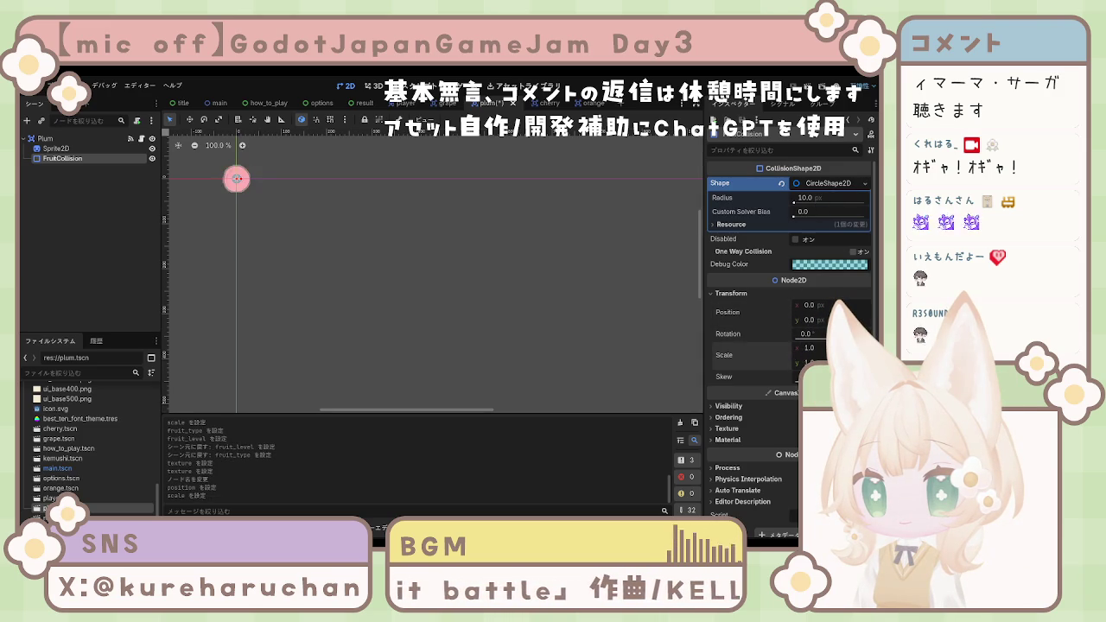
pyautogui.moveTo(809, 358); pyautogui.dragTo(856, 357)
pyautogui.click(814, 347)
pyautogui.write('3')
pyautogui.press('Return')
pyautogui.click(523, 345)
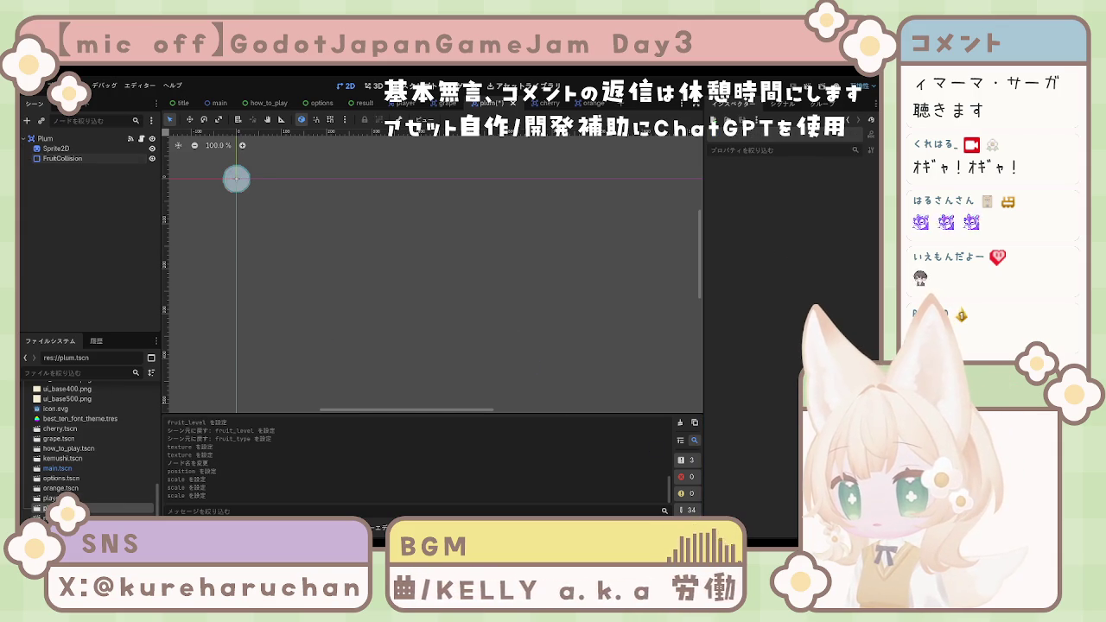
pyautogui.doubleClick(61, 488)
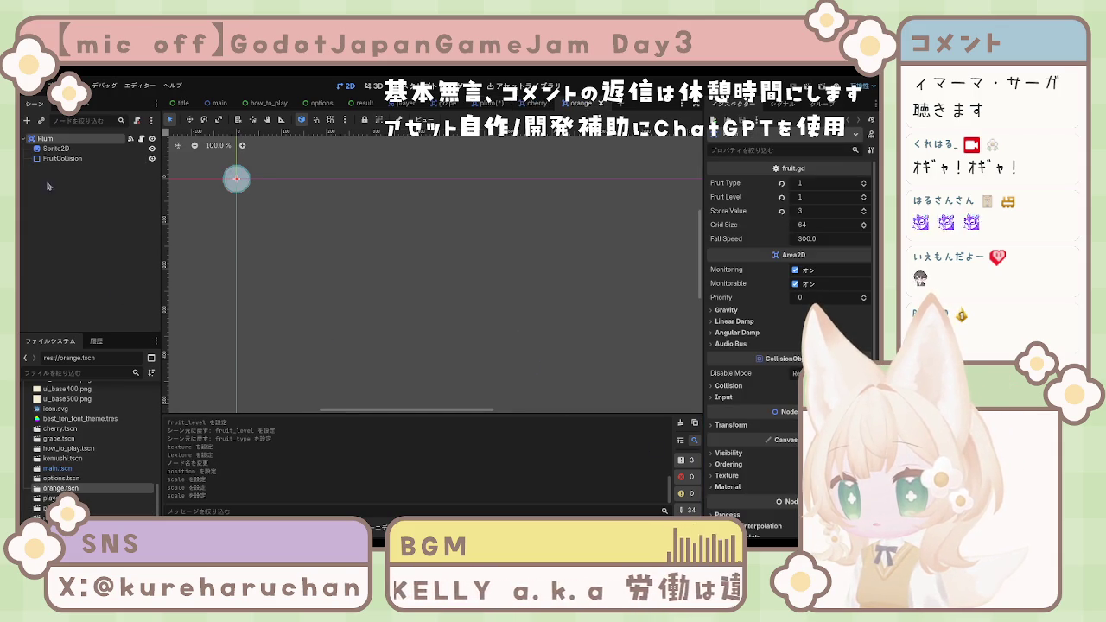
# Step: Clear the orange sprite's texture and undo it, keeping the orange image
pyautogui.click(55, 149)
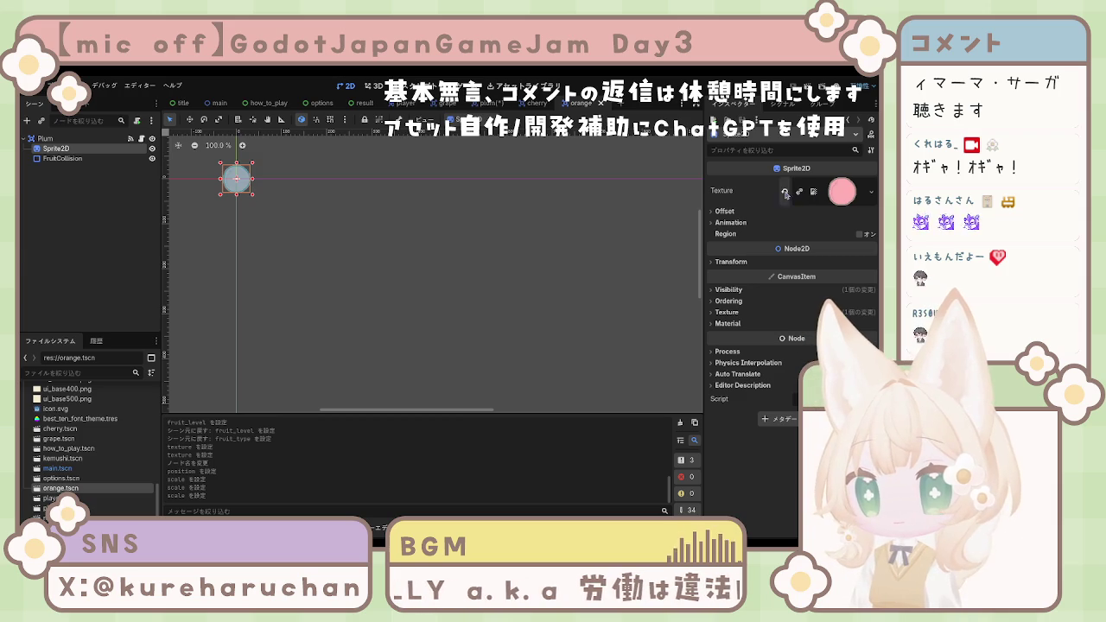
pyautogui.click(785, 193)
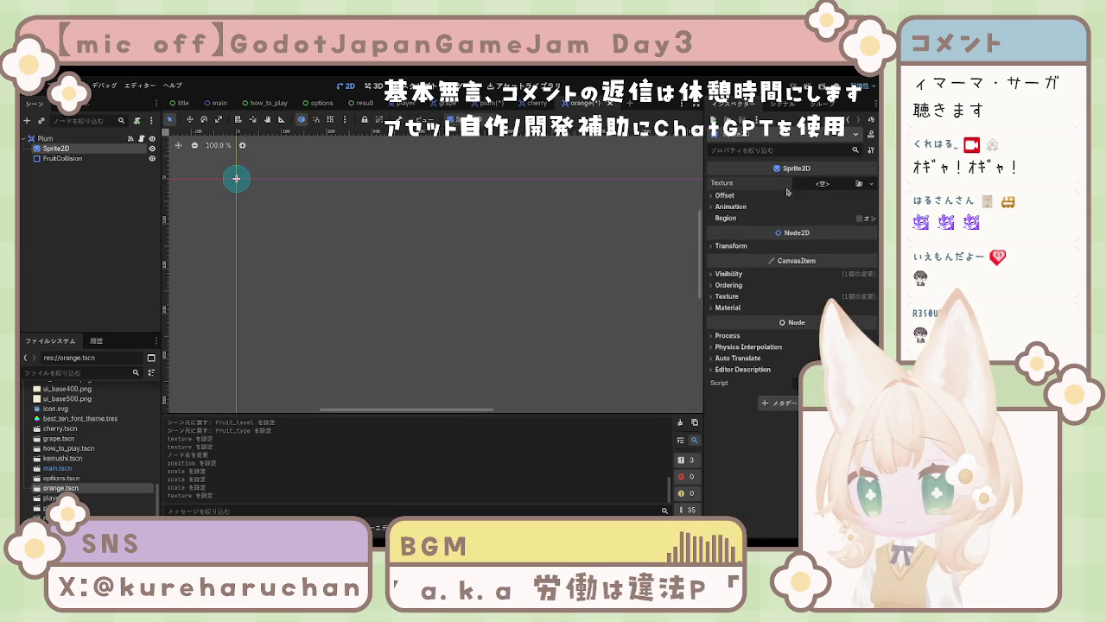
pyautogui.hotkey('ctrl', 'z')
# Step: Drag FruitCollision's scale up to about 4.17, then switch its shape to a capsule
pyautogui.click(62, 158)
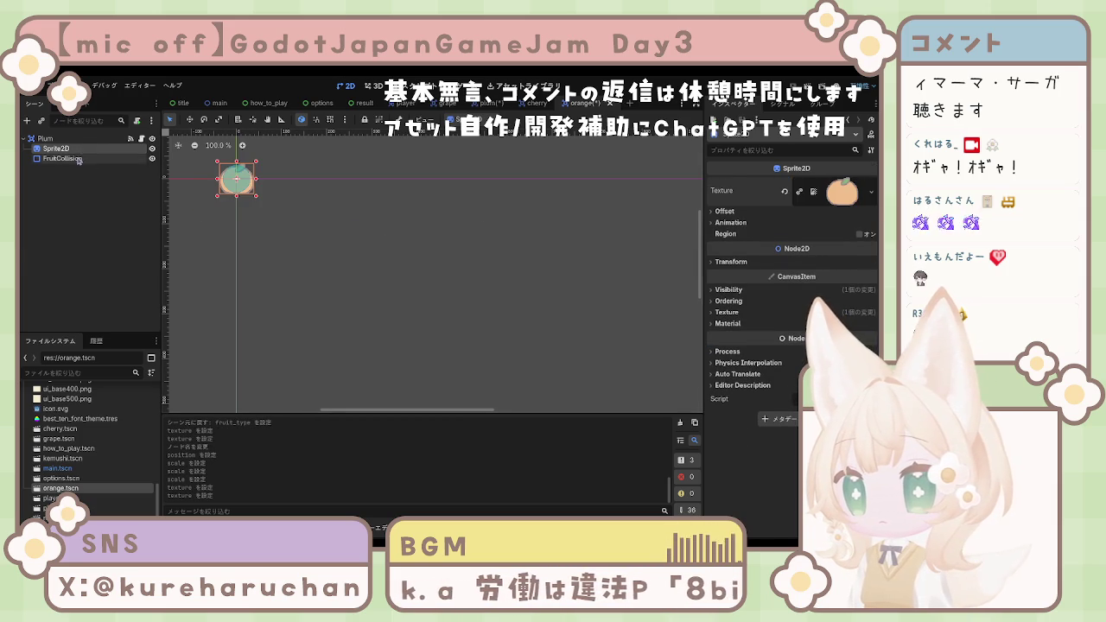
pyautogui.click(736, 252)
pyautogui.moveTo(821, 313); pyautogui.dragTo(842, 312)
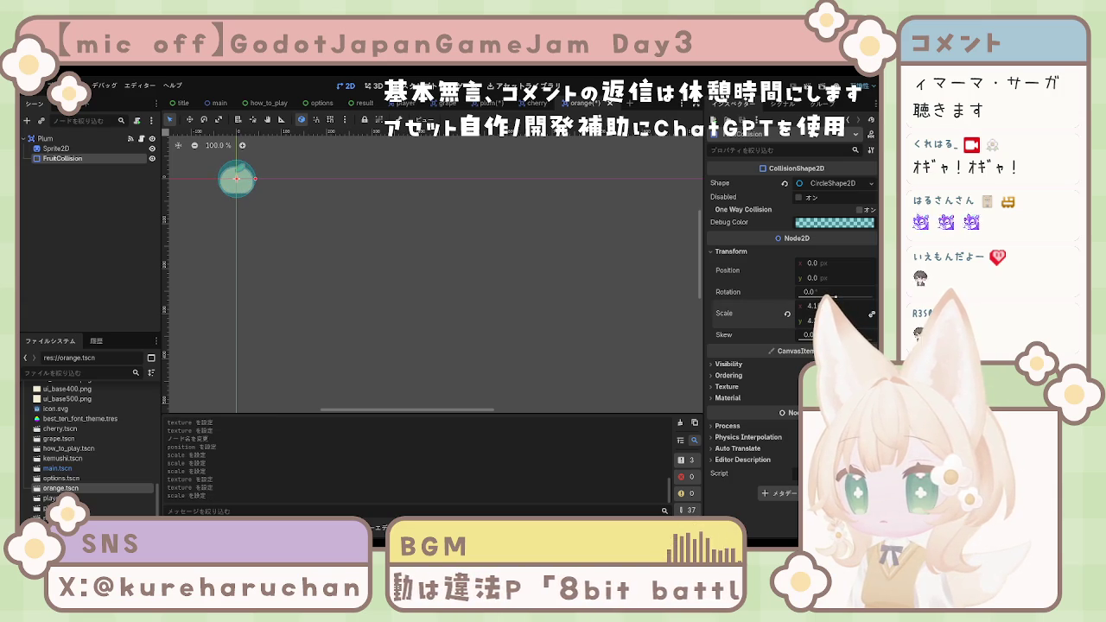
pyautogui.click(829, 183)
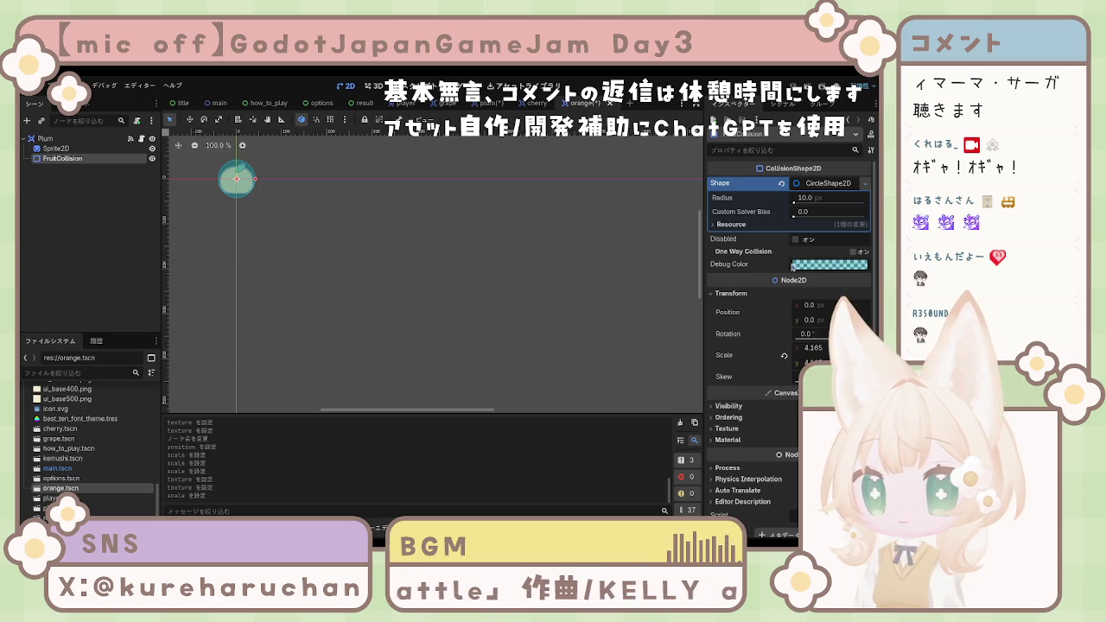
pyautogui.hotkey('ctrl', 'z')
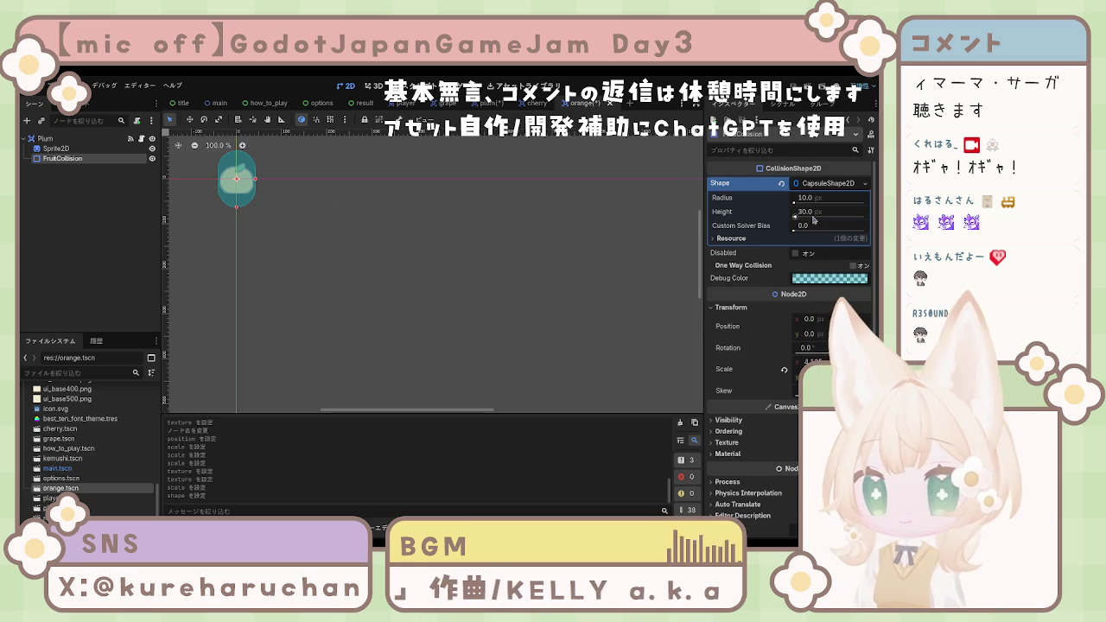
# Step: Set the capsule collision's radius to 9 and height to 10
pyautogui.moveTo(796, 217); pyautogui.dragTo(815, 203)
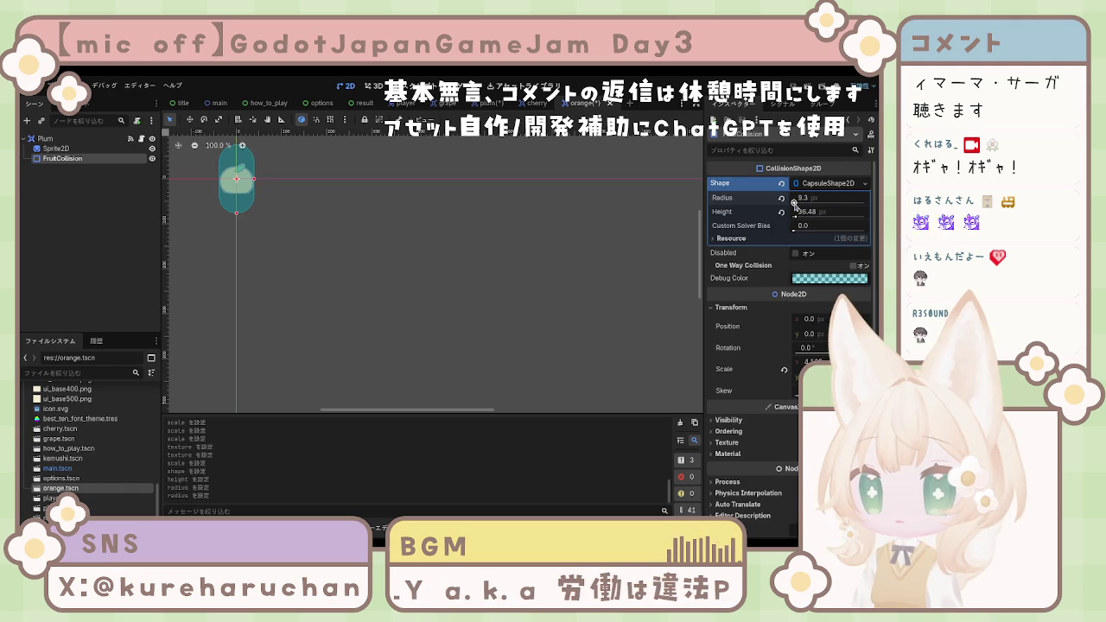
pyautogui.click(796, 200)
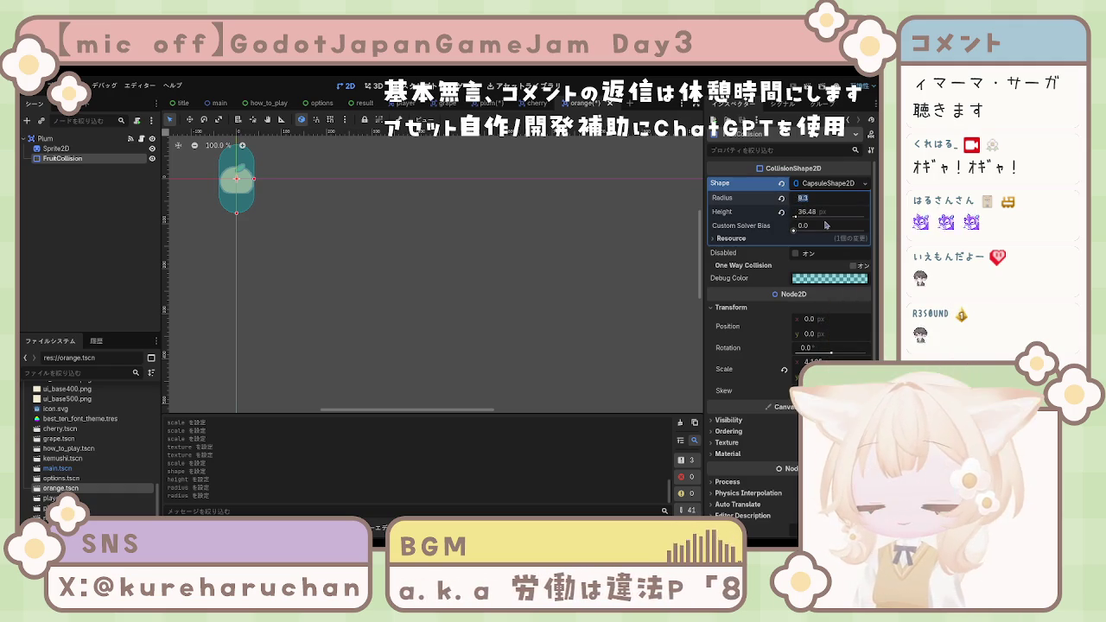
pyautogui.write('9')
pyautogui.press('Return')
pyautogui.click(806, 212)
pyautogui.write('10')
pyautogui.press('Return')
# Step: Try capsule heights of 20 and 15 while keeping radius 9
pyautogui.click(808, 214)
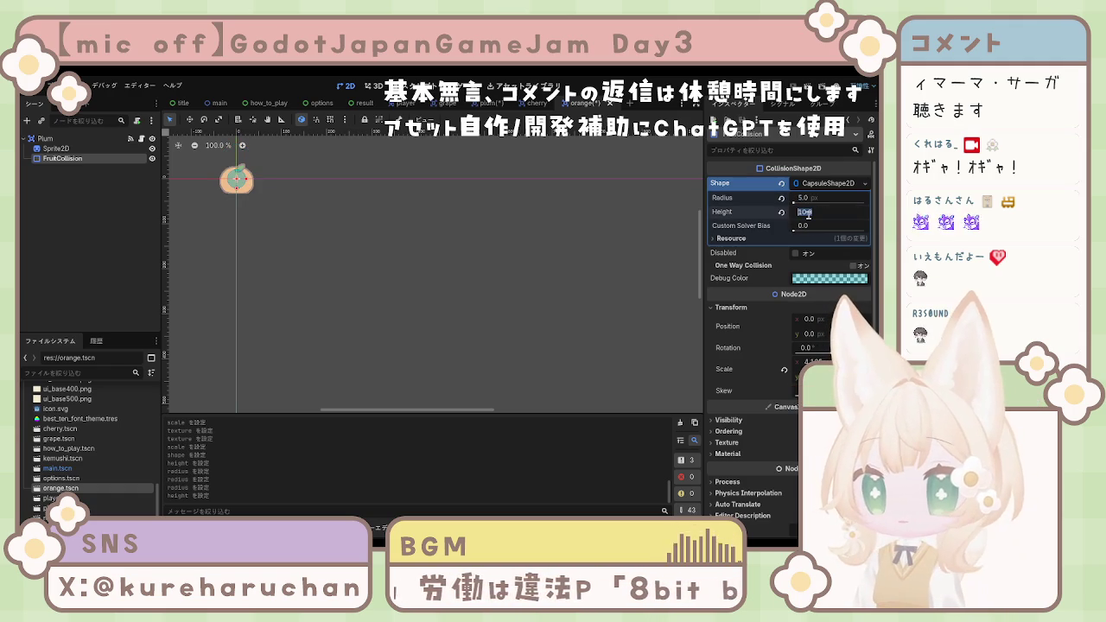
pyautogui.write('20')
pyautogui.press('Return')
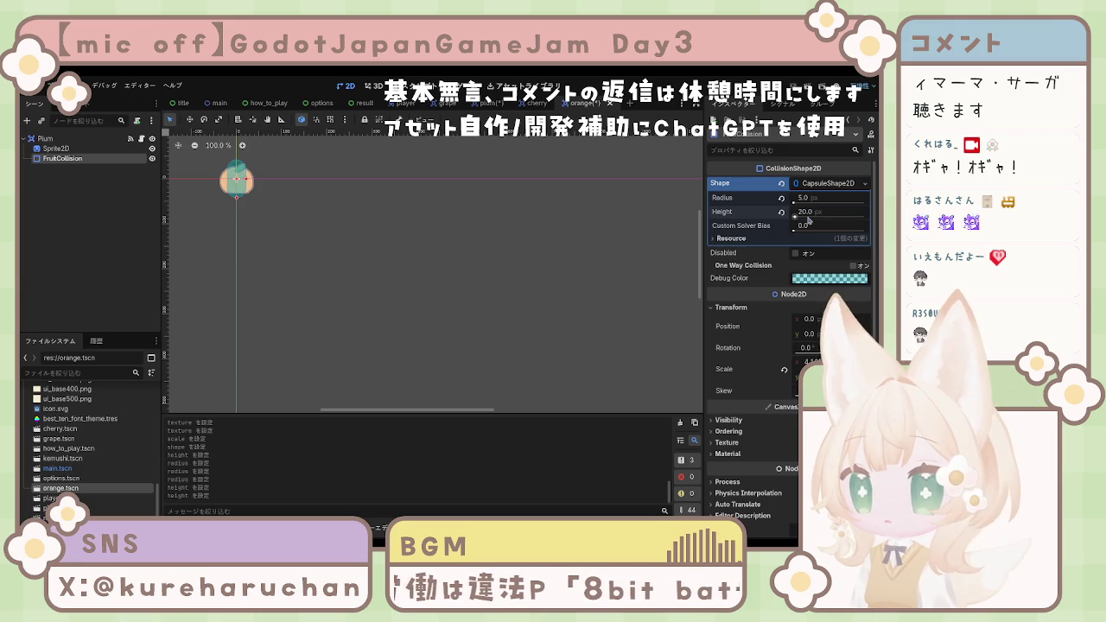
pyautogui.click(807, 216)
pyautogui.write('15')
pyautogui.press('Return')
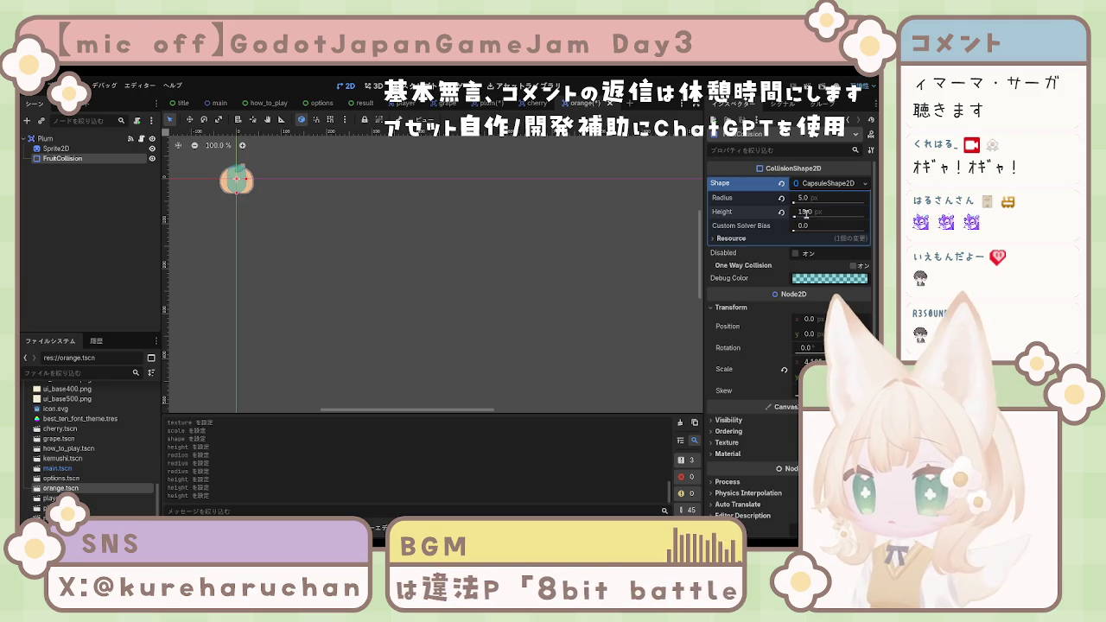
pyautogui.click(805, 198)
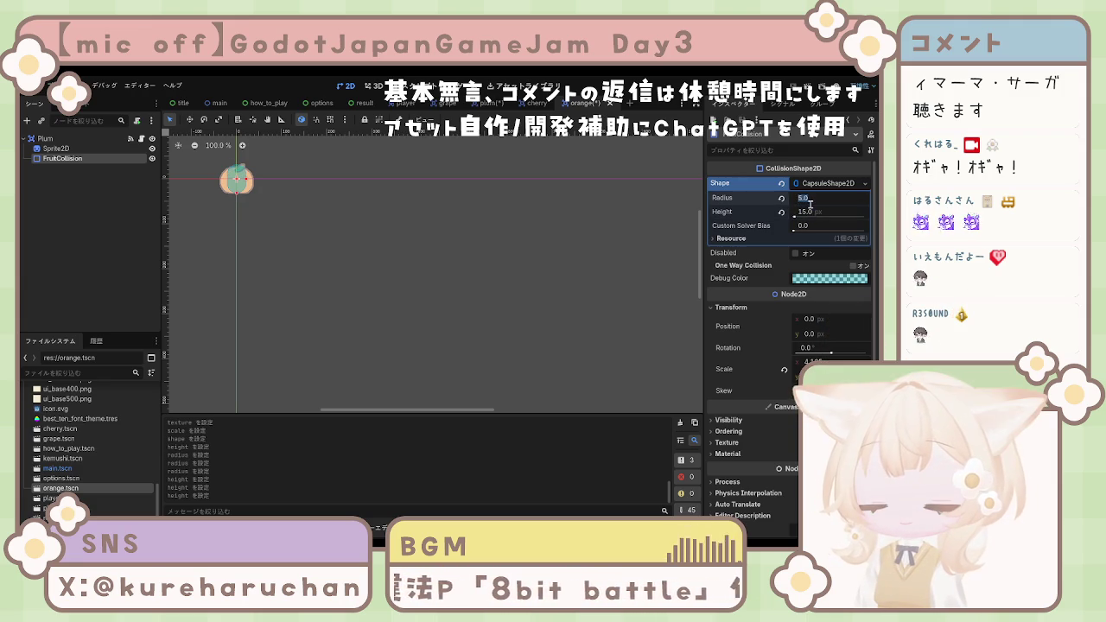
pyautogui.write('9')
pyautogui.press('Return')
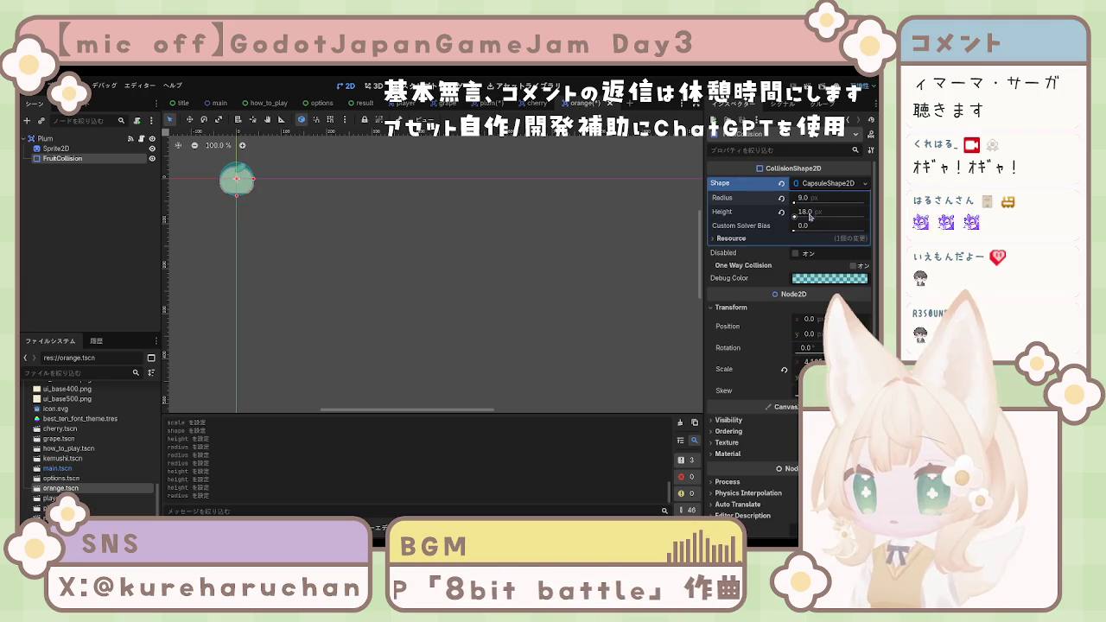
pyautogui.click(794, 231)
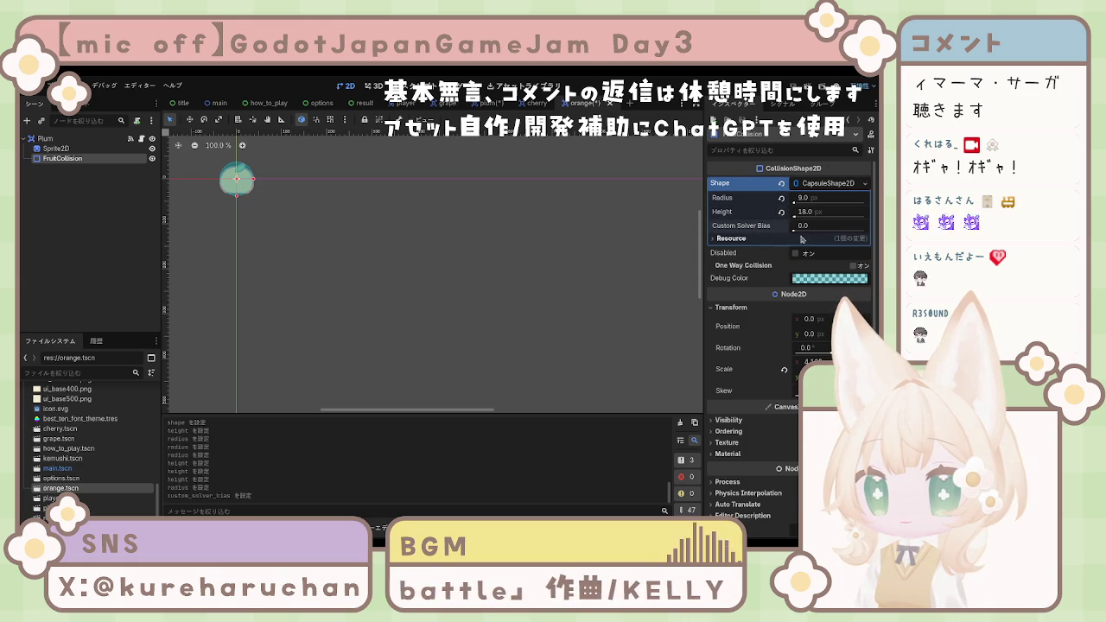
pyautogui.moveTo(794, 201); pyautogui.dragTo(795, 201)
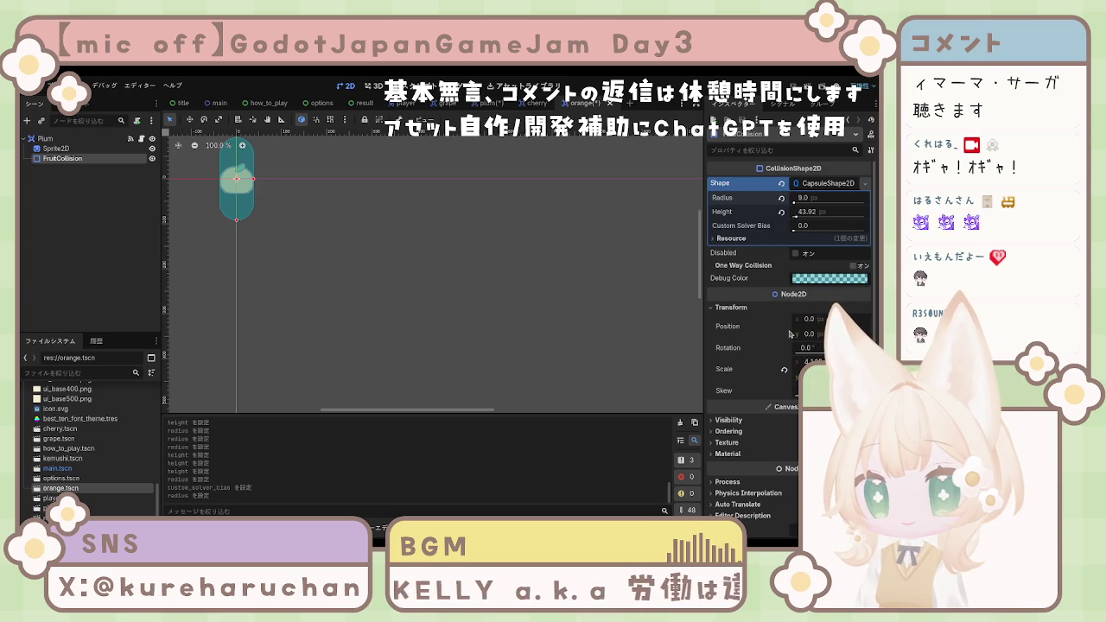
# Step: Revert to the circle shape and set its x scale to 3.8
pyautogui.hotkey('ctrl', 'z')
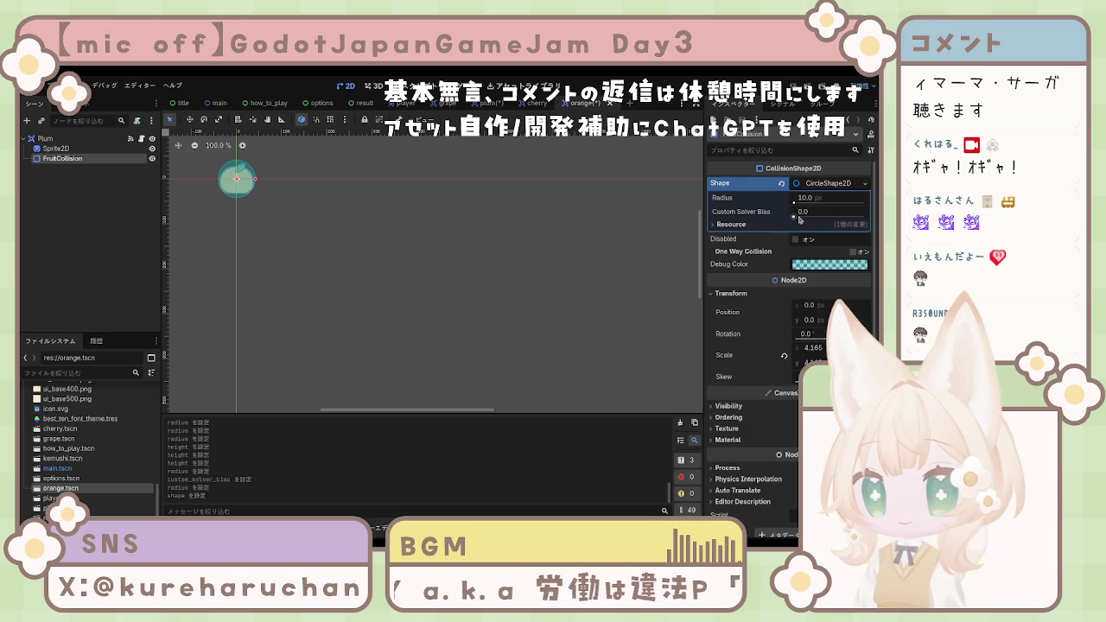
pyautogui.click(795, 214)
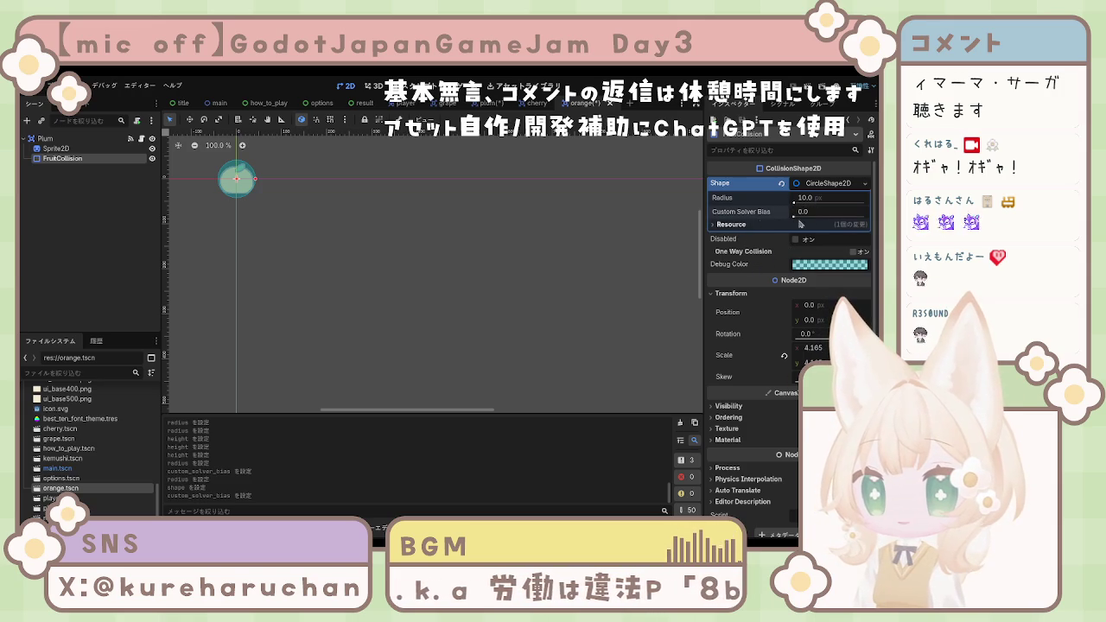
pyautogui.scroll(-1, 796, 207)
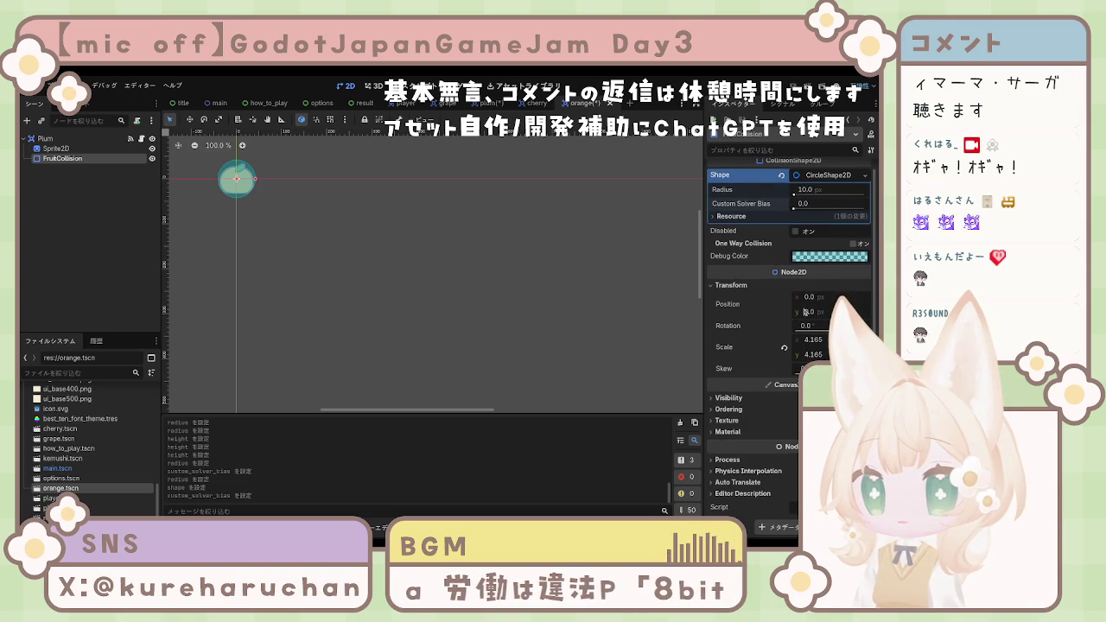
pyautogui.moveTo(816, 344); pyautogui.dragTo(792, 344)
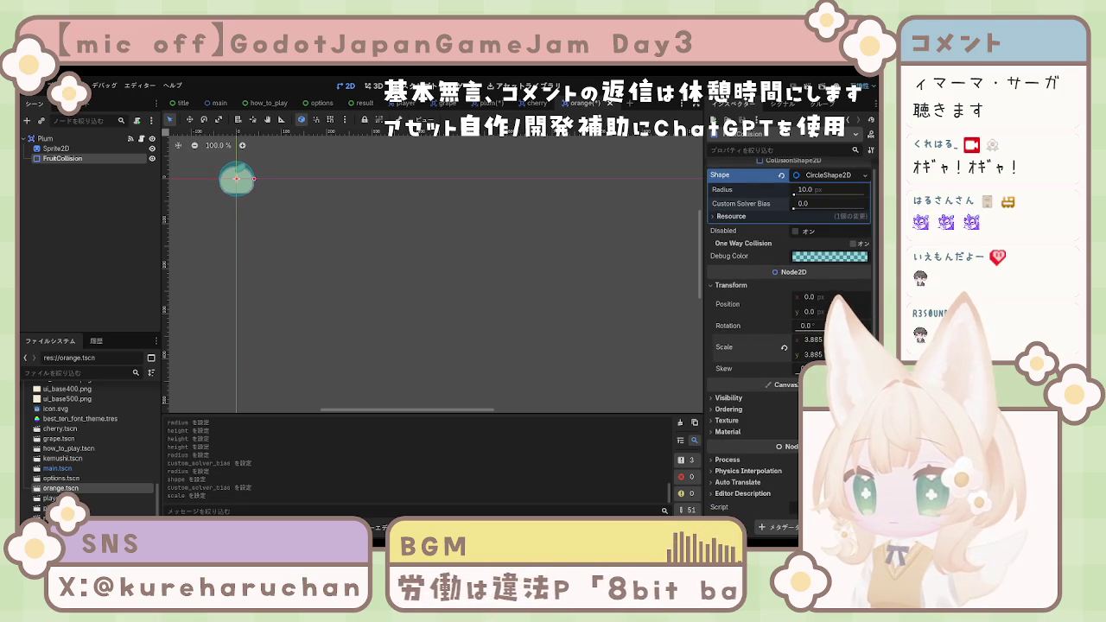
pyautogui.click(812, 339)
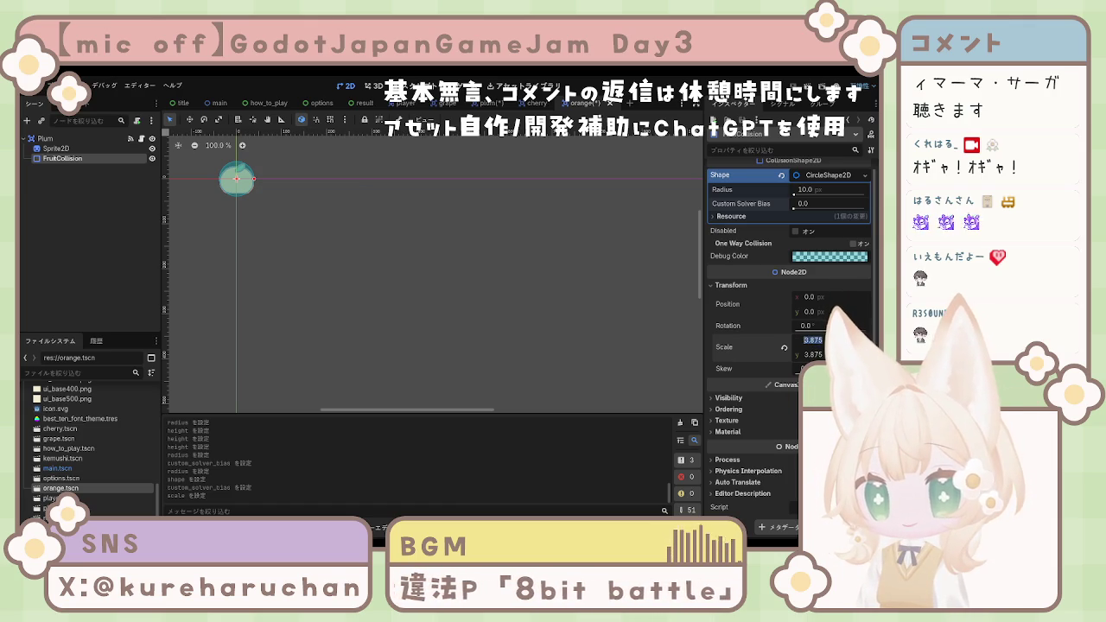
pyautogui.write('3.8')
pyautogui.press('Return')
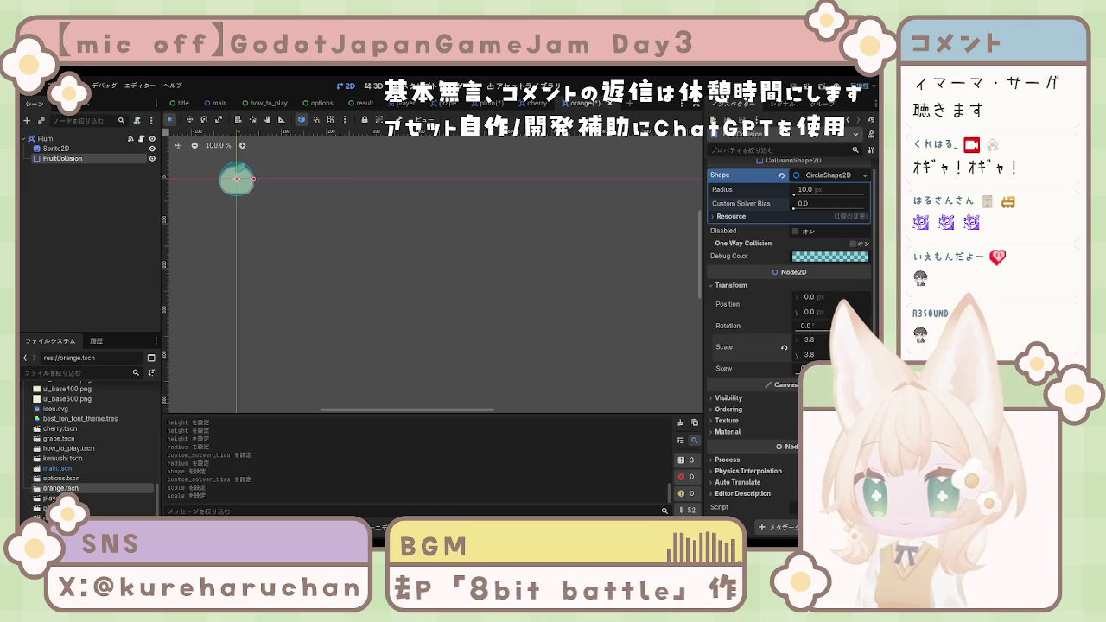
# Step: Set the circle's y scale to 3.0 and shift it down to y 3
pyautogui.moveTo(809, 354); pyautogui.dragTo(800, 354)
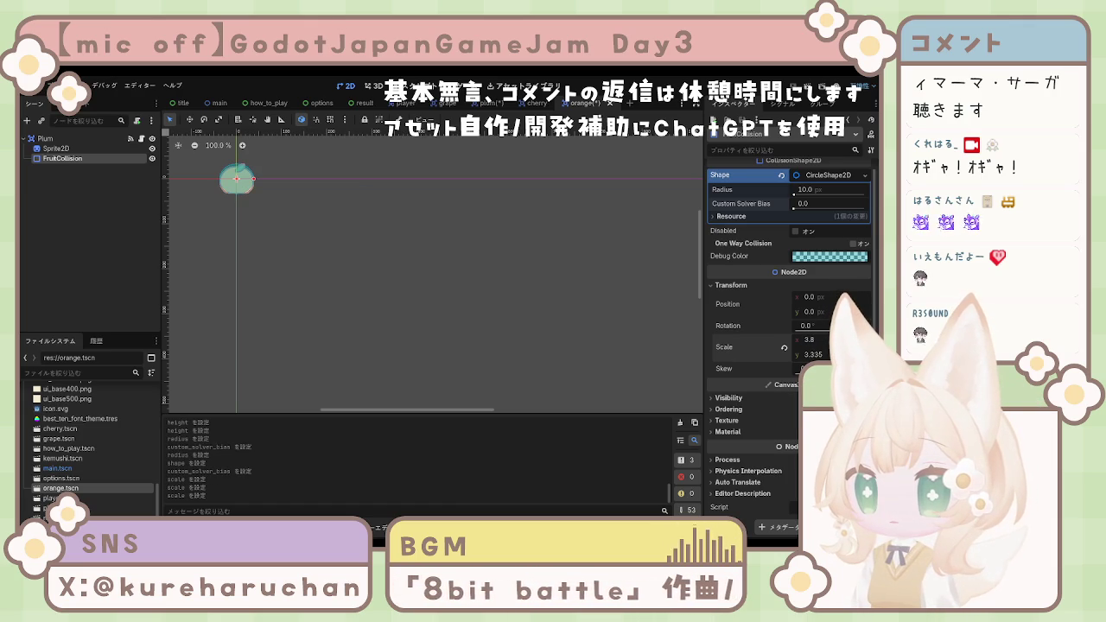
pyautogui.moveTo(812, 354); pyautogui.dragTo(810, 354)
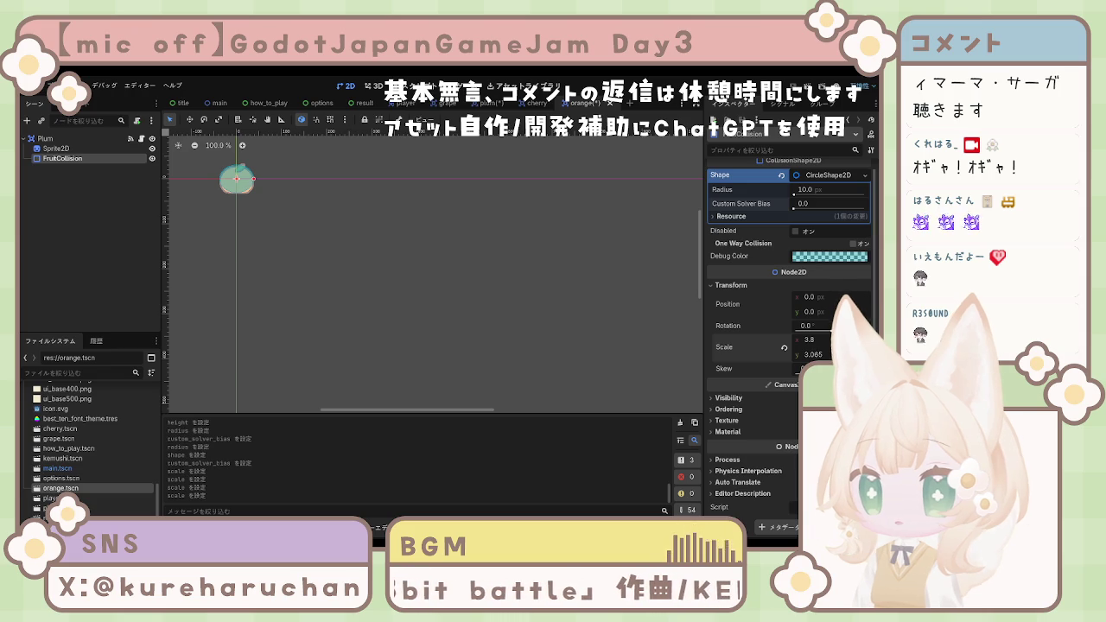
pyautogui.write('3')
pyautogui.press('Return')
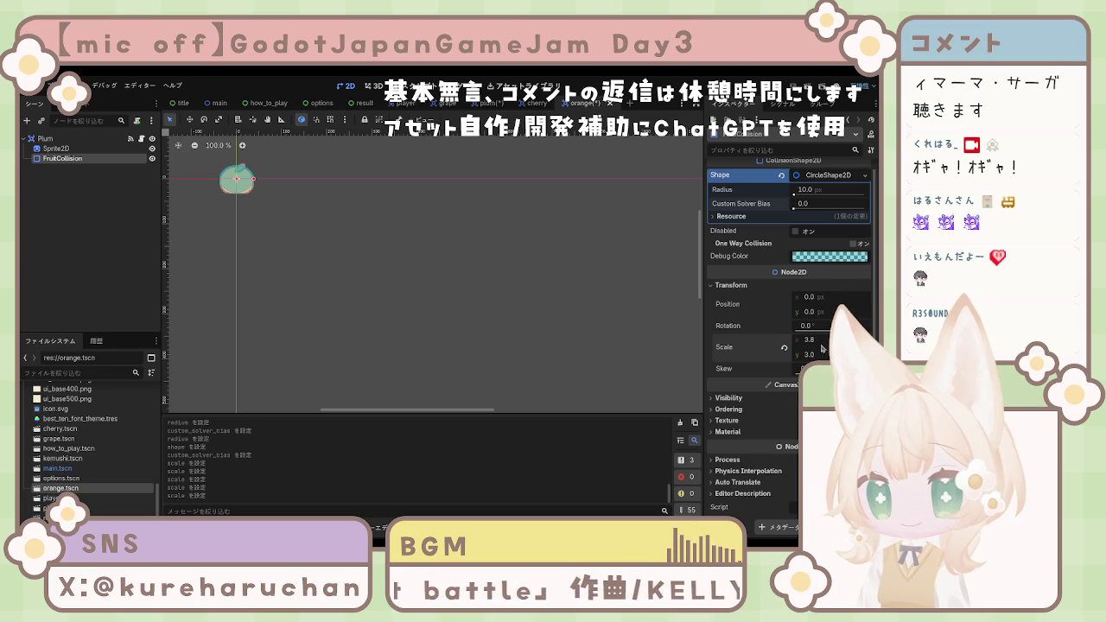
pyautogui.moveTo(808, 315); pyautogui.dragTo(811, 314)
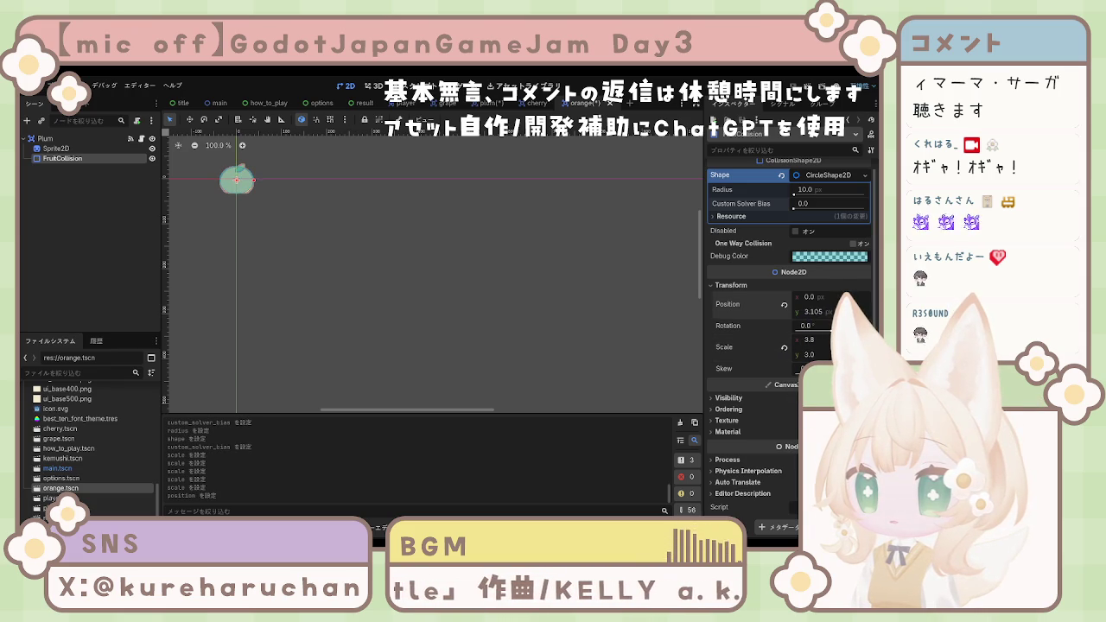
pyautogui.write('0')
pyautogui.press('Return')
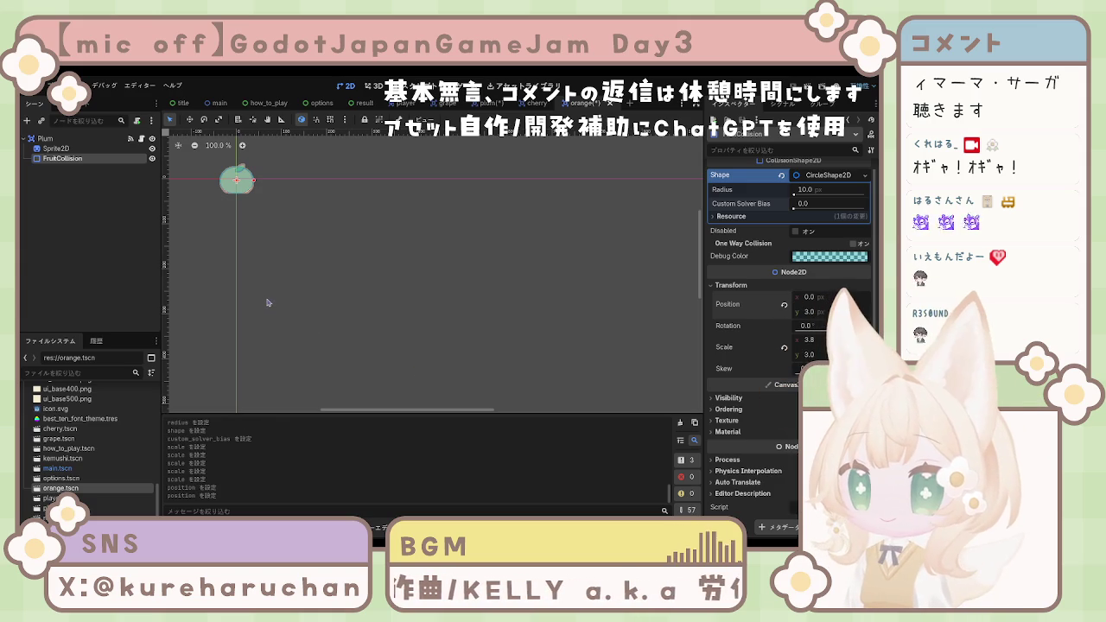
pyautogui.click(60, 138)
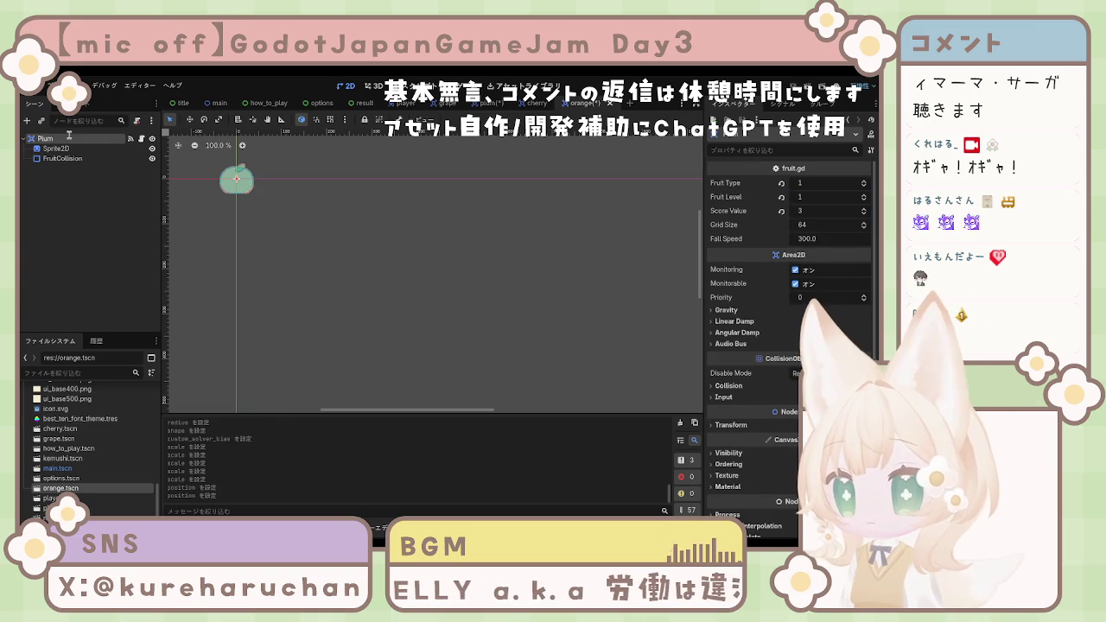
# Step: Rename the root to Orange, then give Plum Fruit Type and Level 2, score 5
pyautogui.write('Orange')
pyautogui.press('Return')
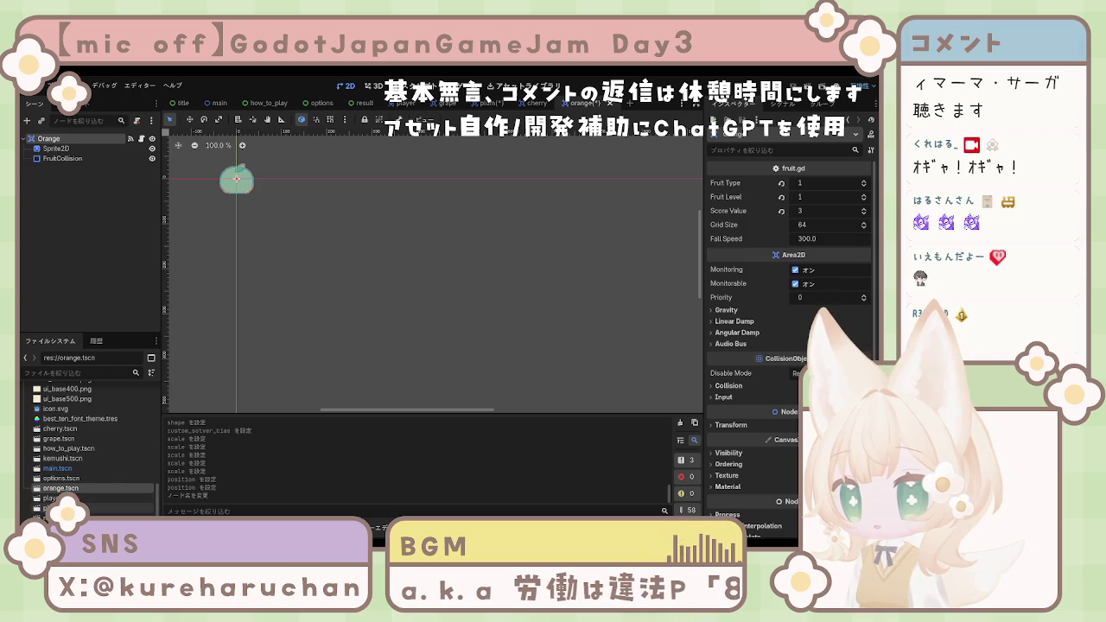
pyautogui.doubleClick(57, 508)
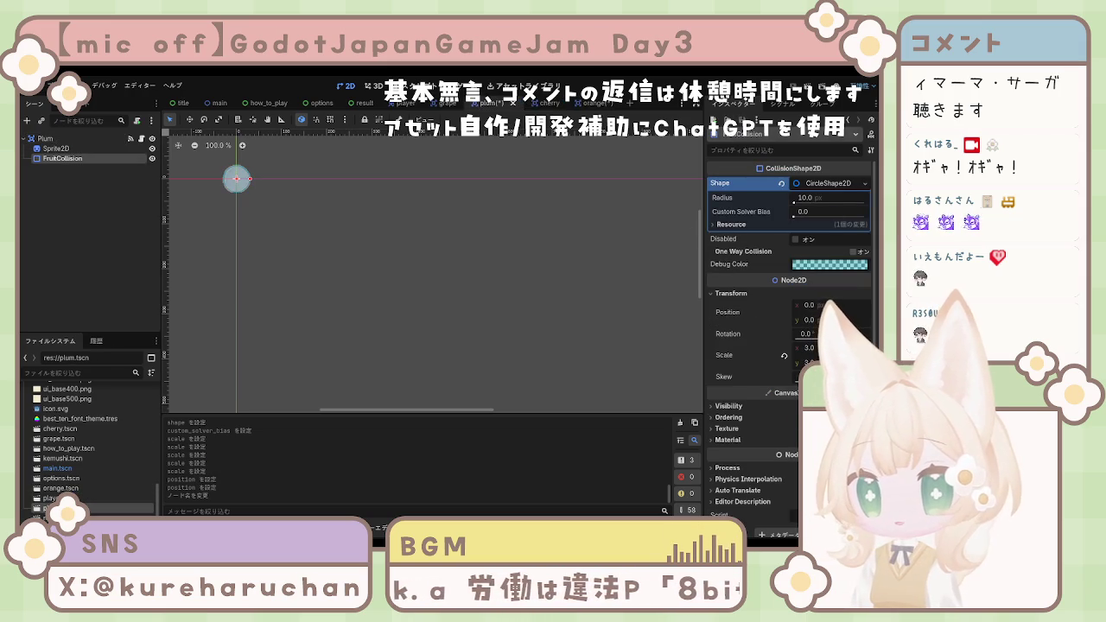
pyautogui.click(74, 140)
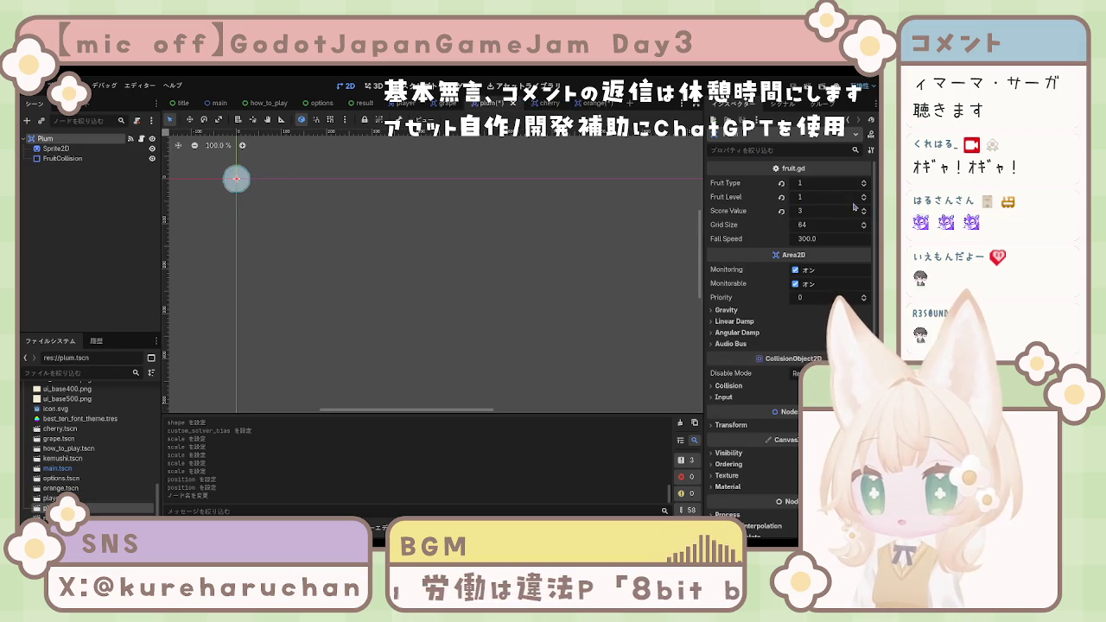
pyautogui.click(864, 195)
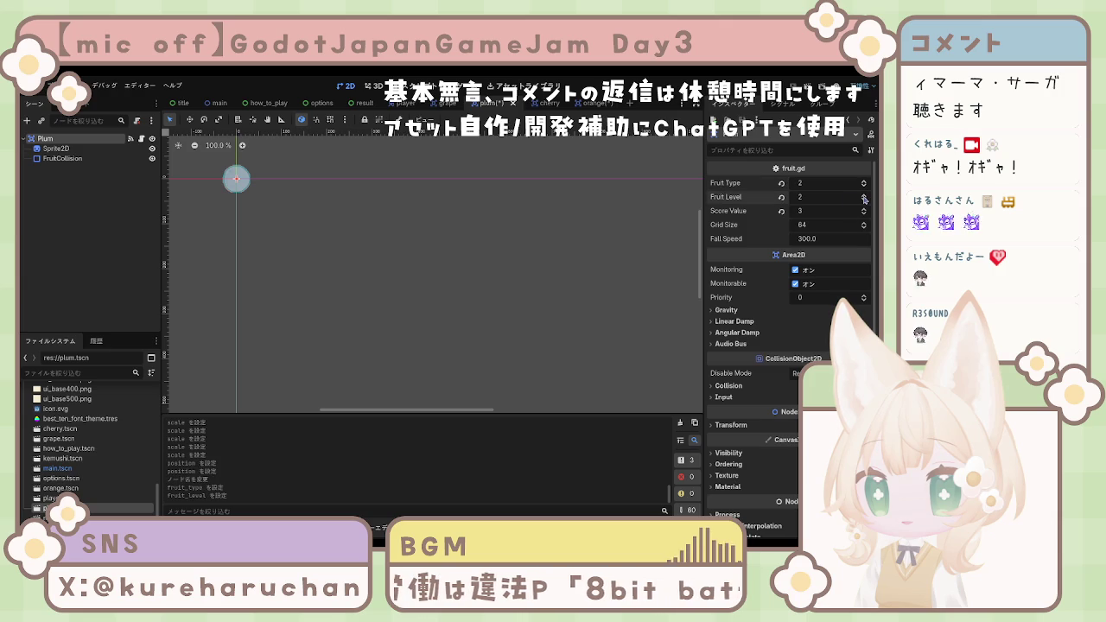
pyautogui.click(864, 209)
pyautogui.click(864, 213)
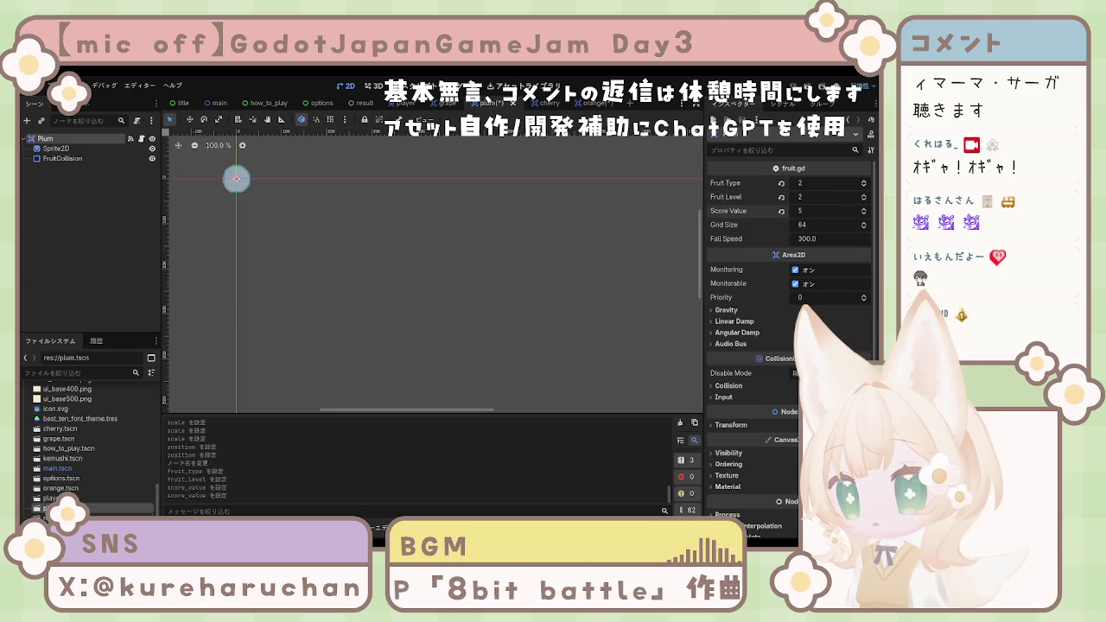
# Step: Set the Orange's Fruit Type and Level to 3 and its score to 10
pyautogui.doubleClick(60, 488)
pyautogui.click(865, 183)
pyautogui.doubleClick(864, 195)
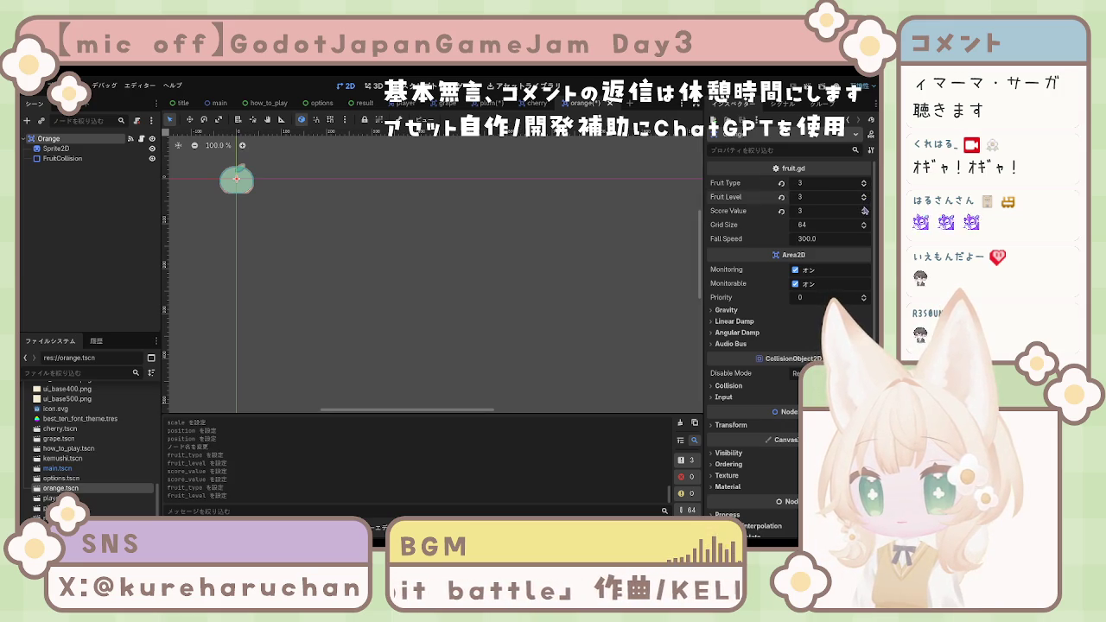
pyautogui.click(836, 212)
pyautogui.write('10')
pyautogui.press('Return')
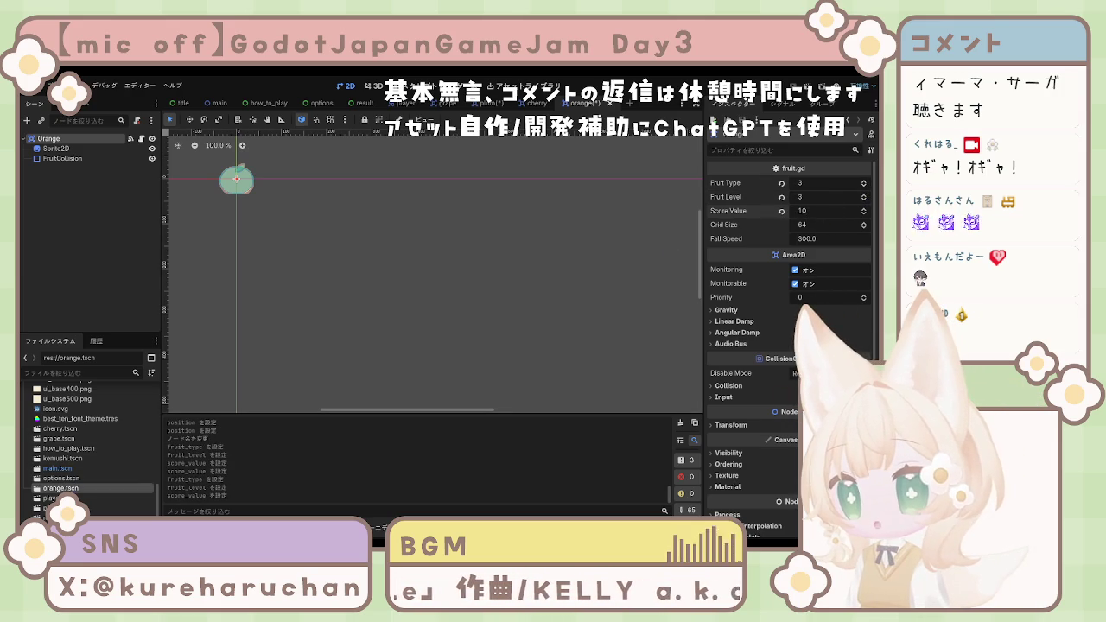
# Step: Recheck the plum scene's values, then bring up the player scene's script
pyautogui.doubleClick(95, 508)
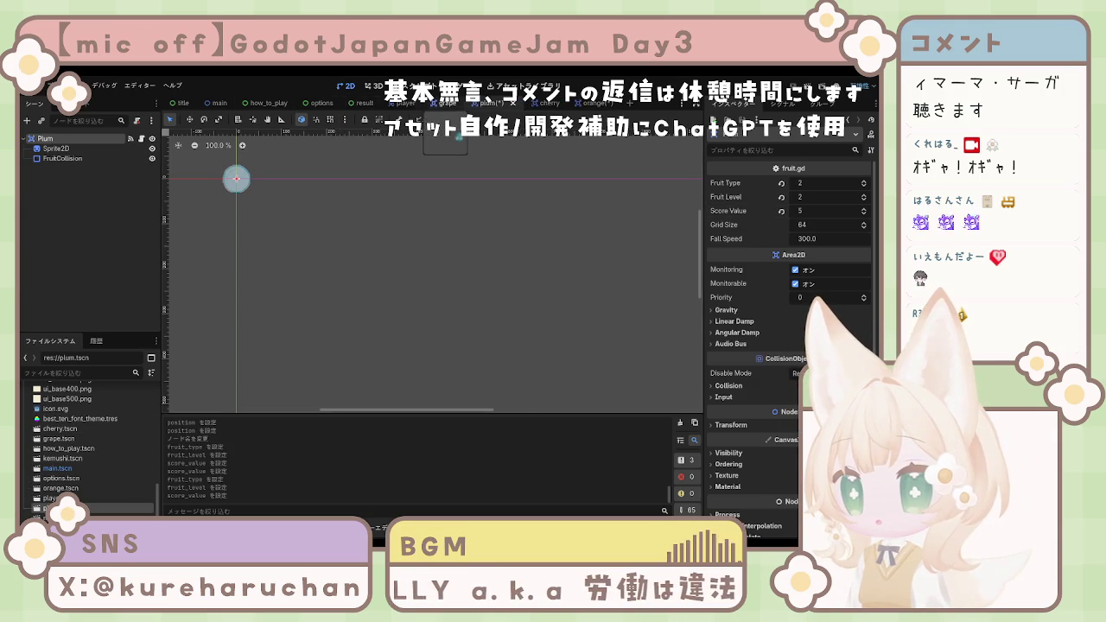
pyautogui.click(404, 103)
pyautogui.click(398, 86)
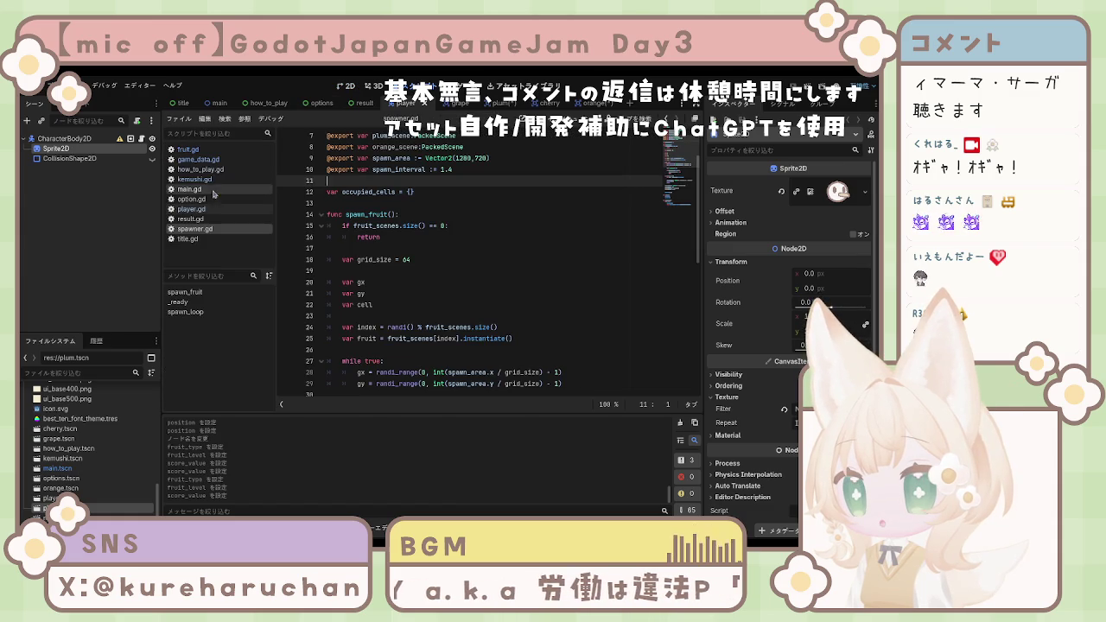
pyautogui.click(191, 209)
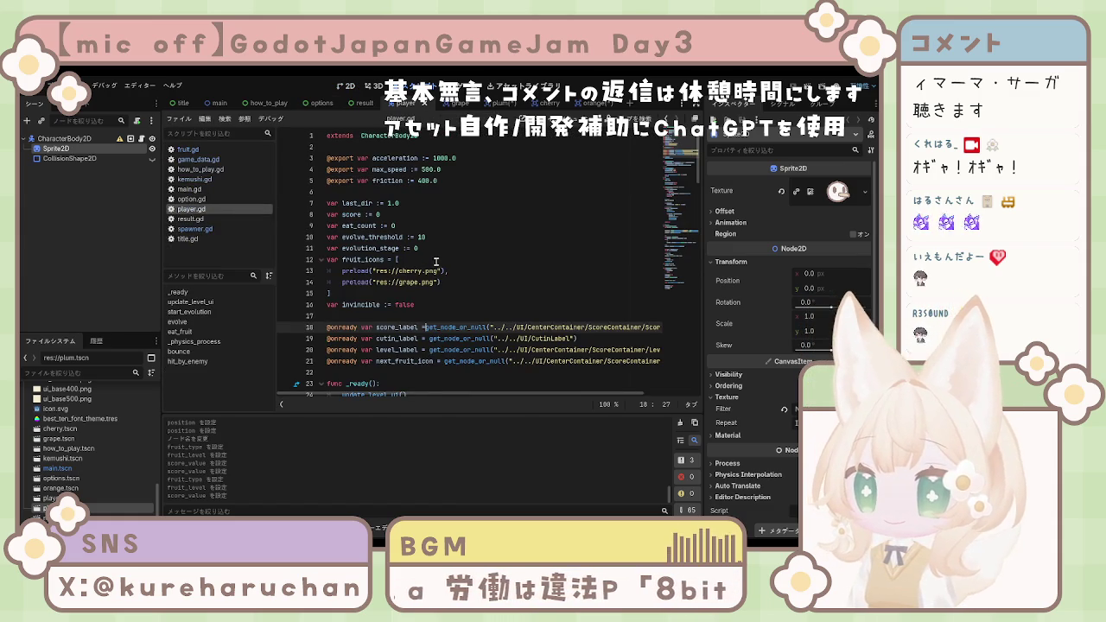
pyautogui.scroll(-5, 436, 267)
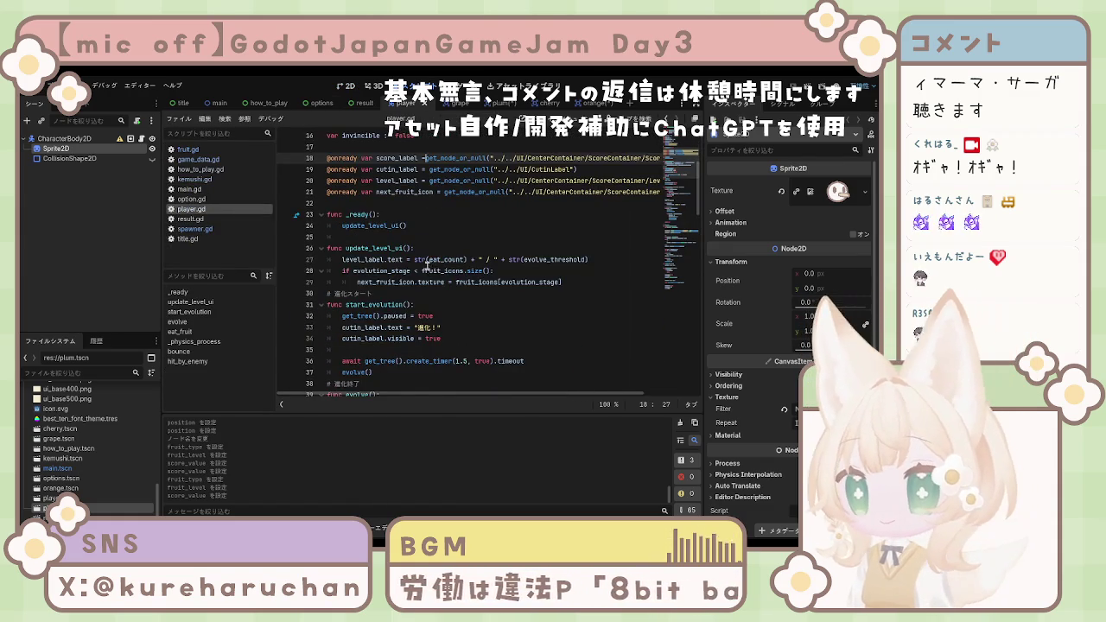
pyautogui.scroll(-3, 423, 272)
pyautogui.scroll(-3, 413, 277)
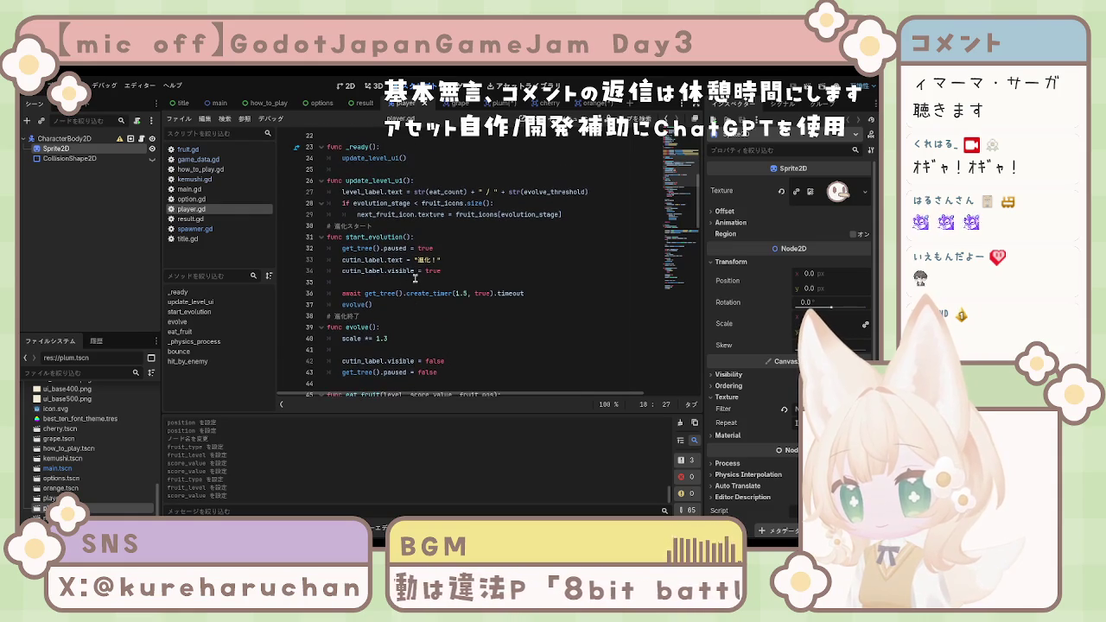
pyautogui.scroll(-1, 377, 313)
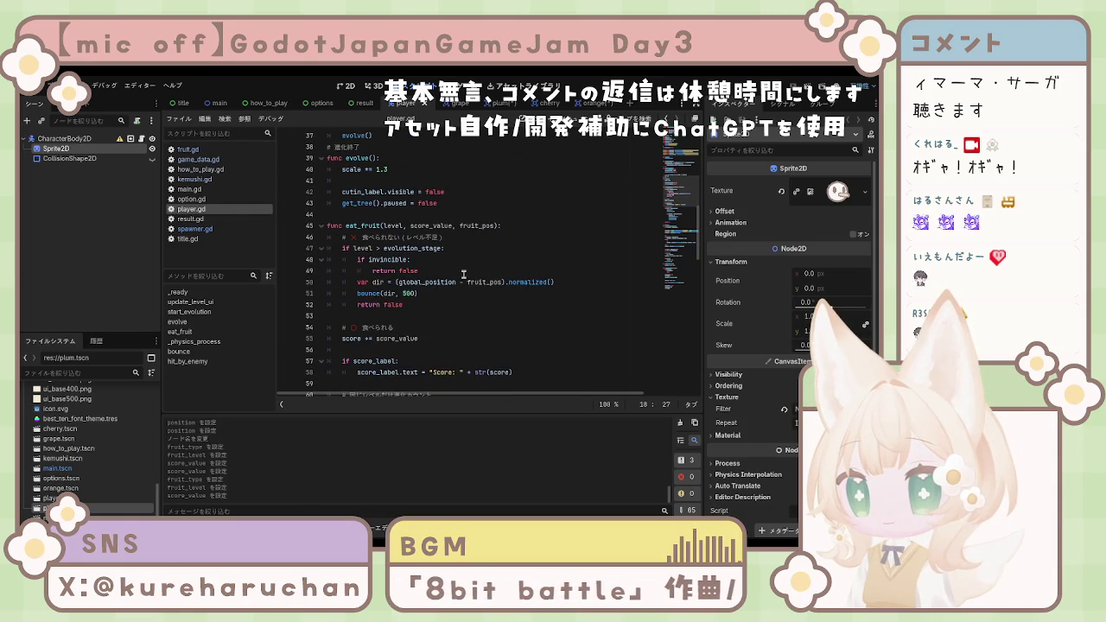
pyautogui.scroll(-4, 462, 279)
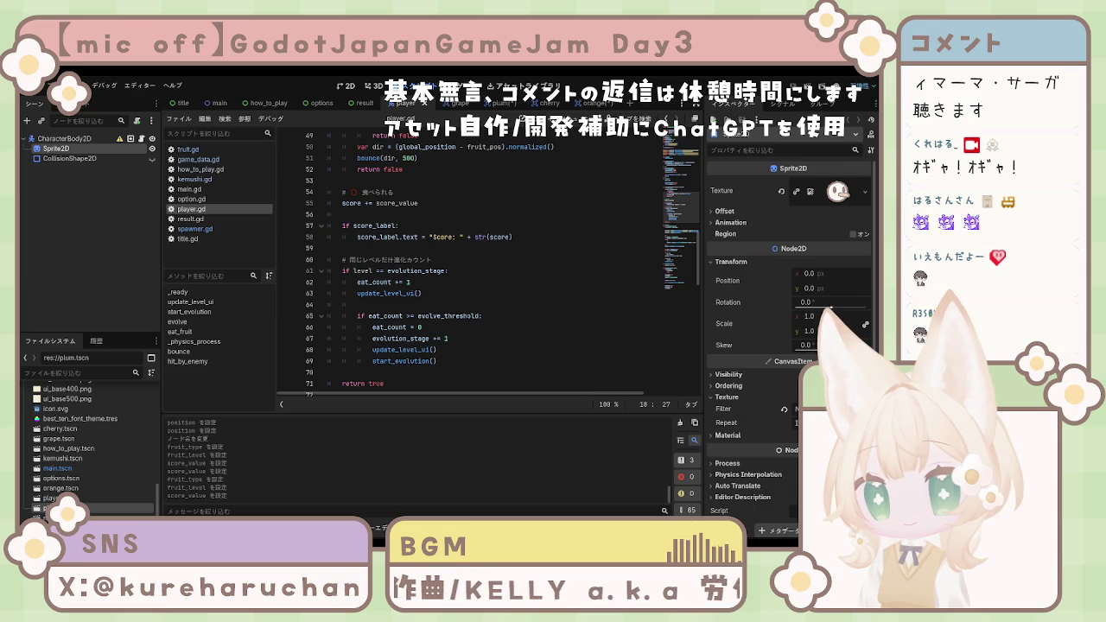
pyautogui.click(497, 360)
pyautogui.scroll(-1, 497, 358)
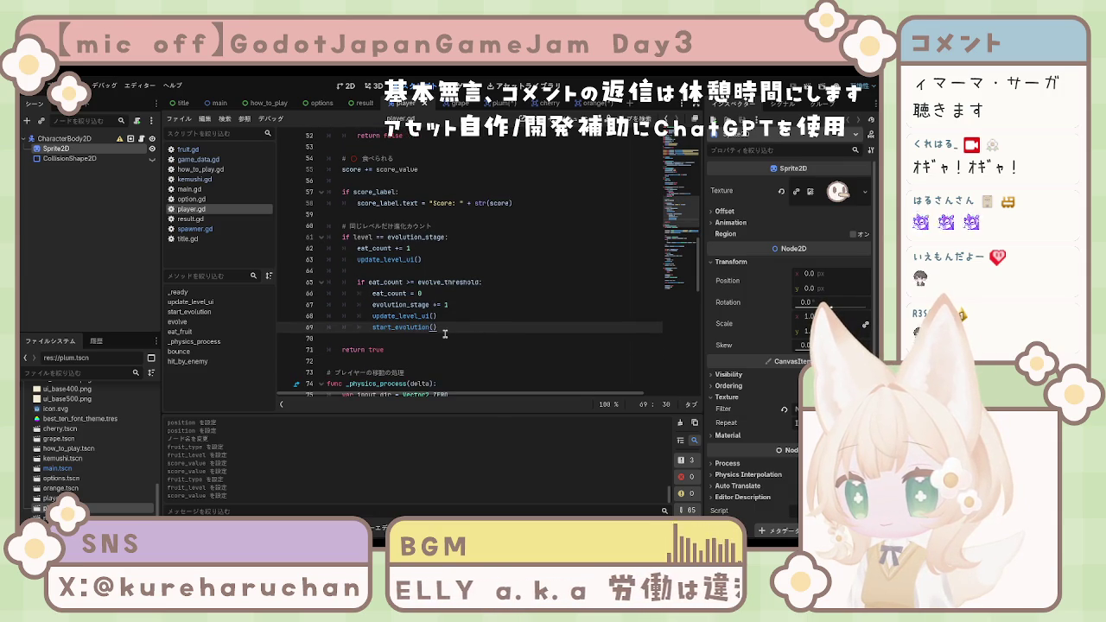
pyautogui.scroll(-1, 448, 336)
pyautogui.scroll(1, 450, 338)
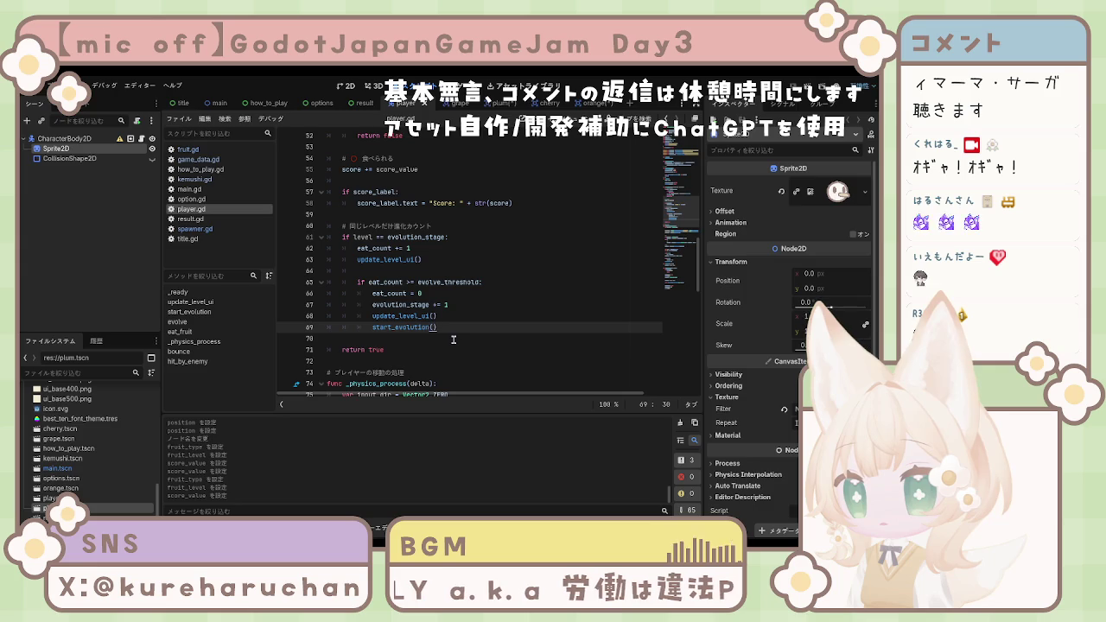
pyautogui.scroll(1, 454, 340)
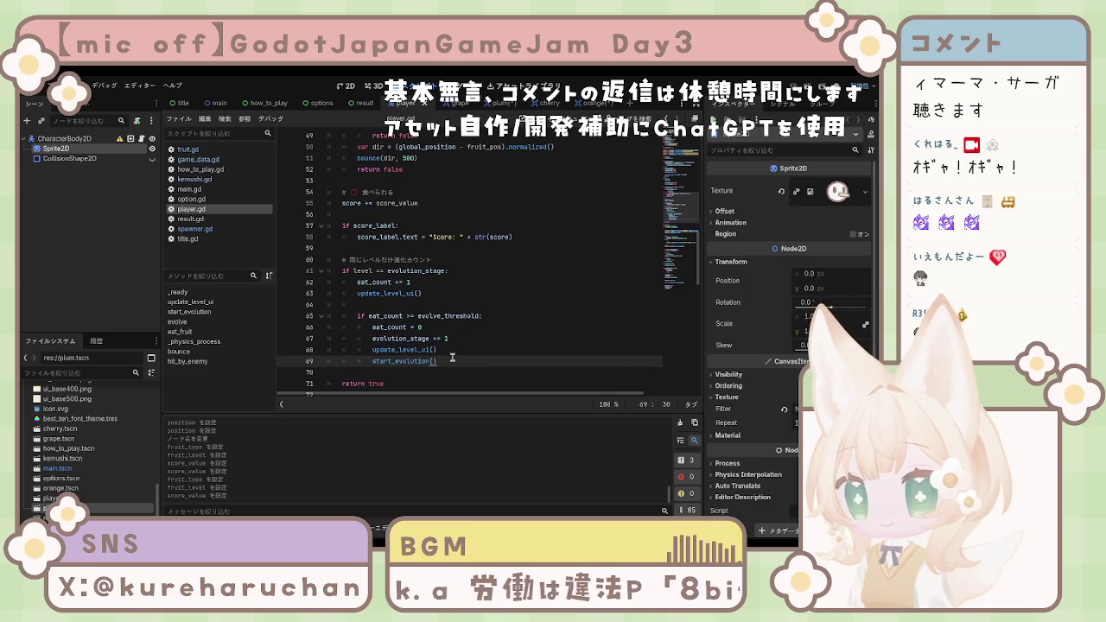
pyautogui.scroll(3, 467, 345)
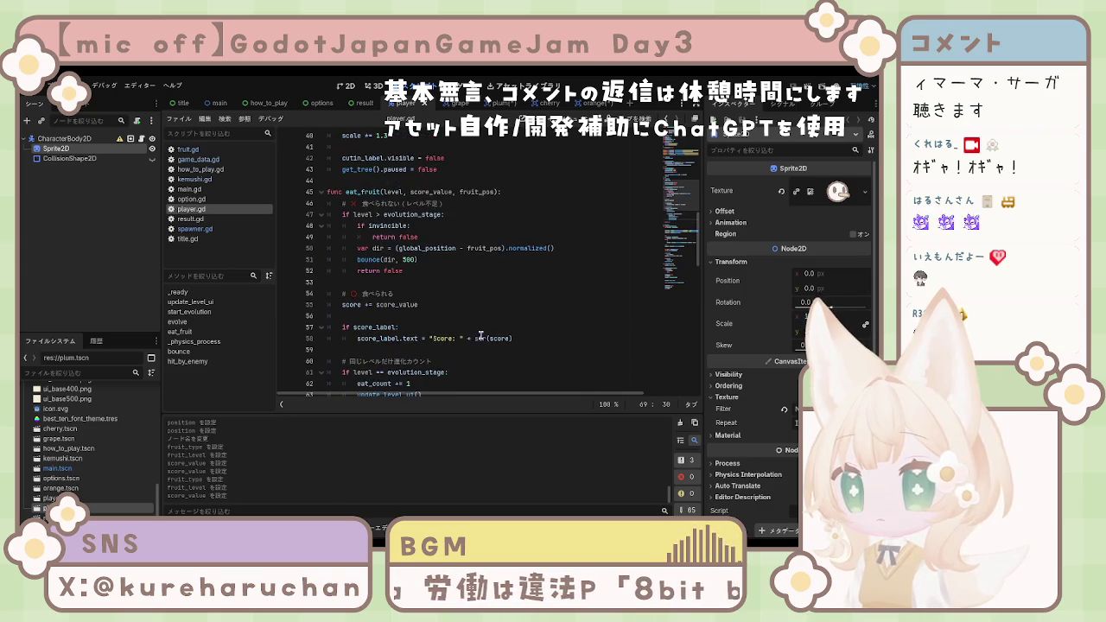
pyautogui.scroll(-4, 476, 332)
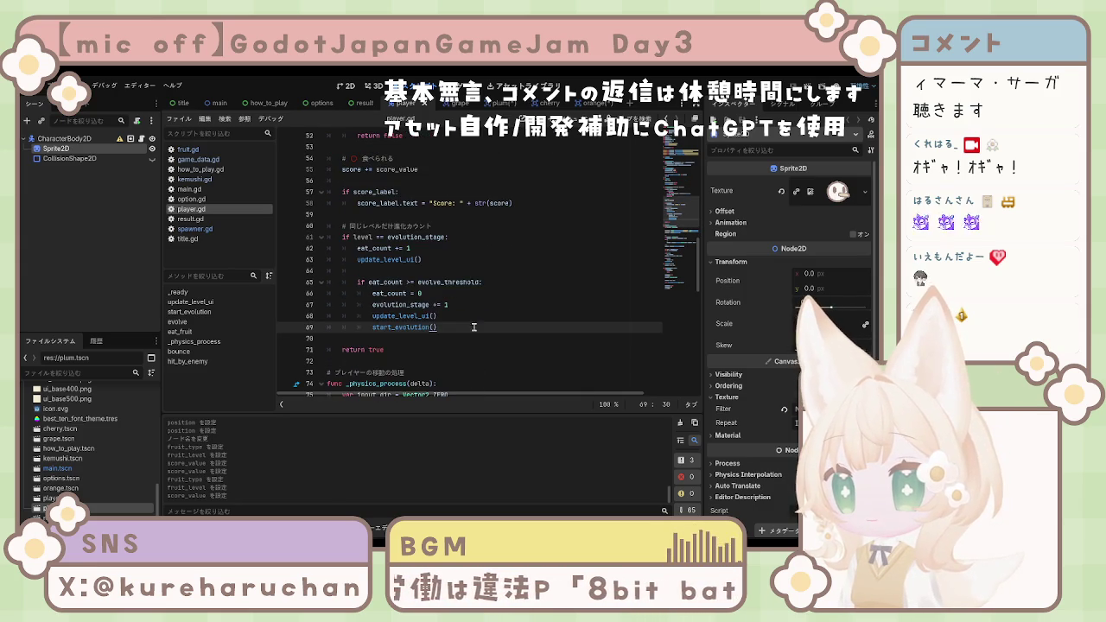
pyautogui.press('Return')
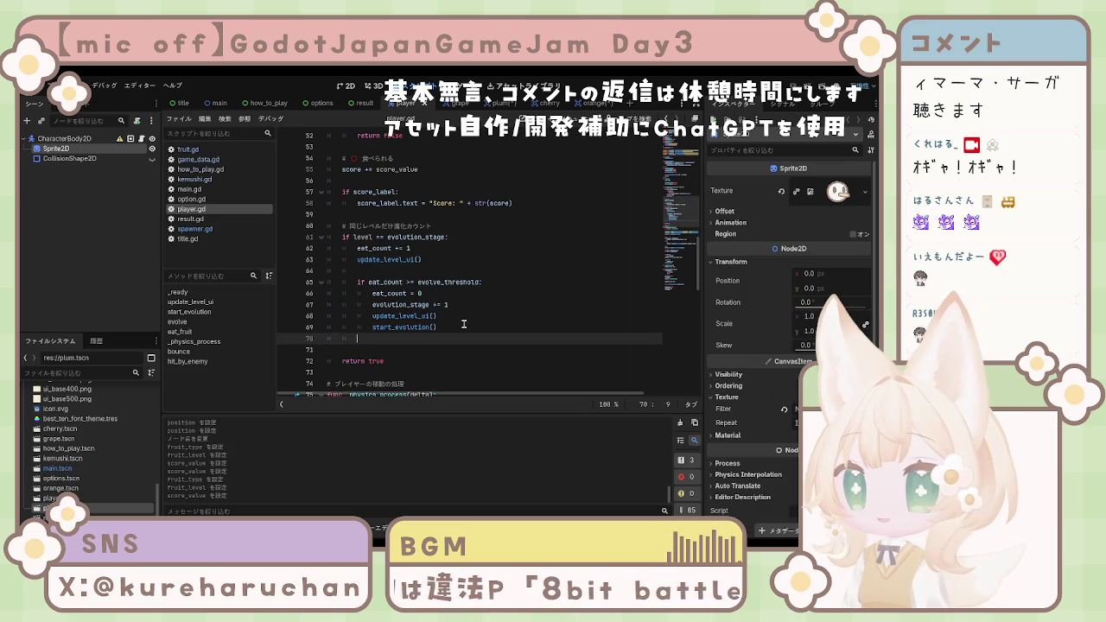
# Step: Paste the evolution_stage >= 5 check into eat_fruit and tidy its blank lines
pyautogui.write('if evolution_stage >= 5:  \tget_parent().get_parent()._go_to_result(true)')
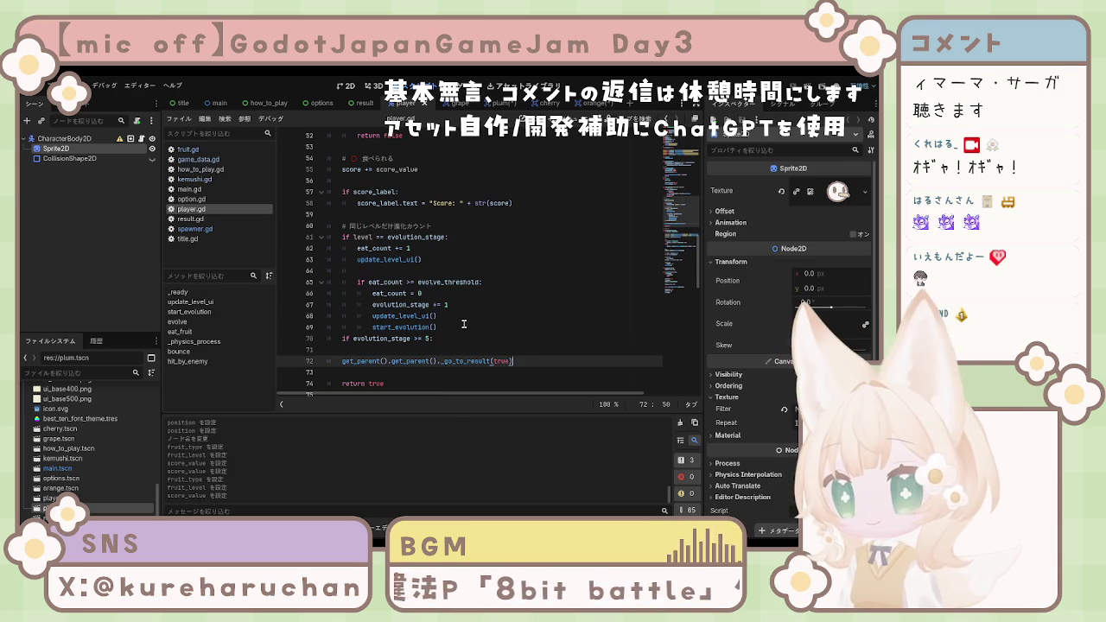
pyautogui.click(453, 327)
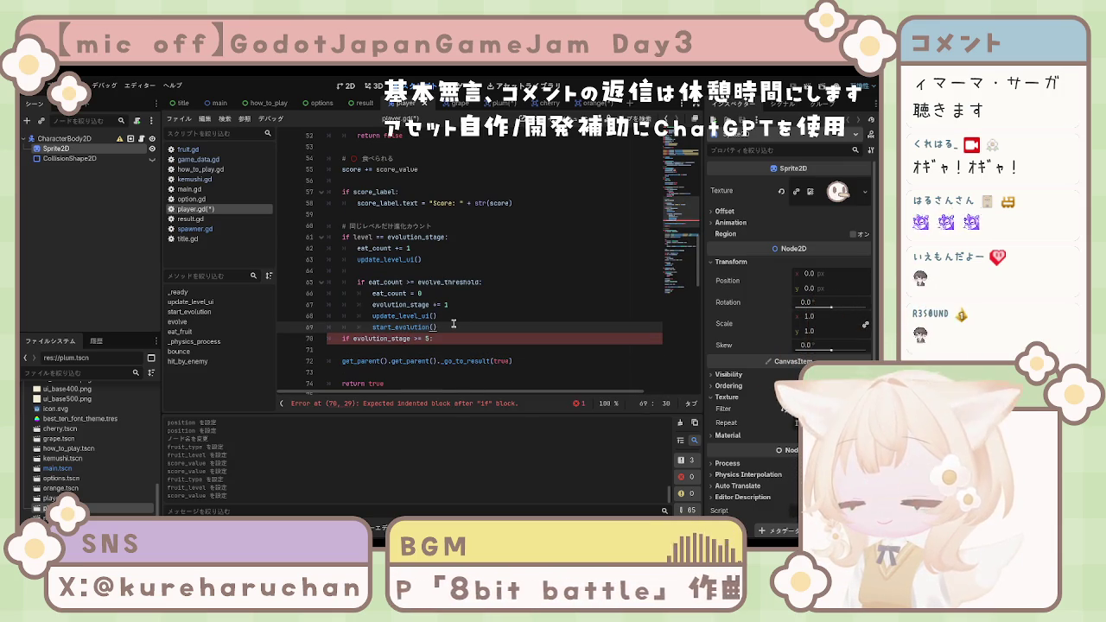
pyautogui.press('Return')
pyautogui.click(362, 362)
pyautogui.press('BackSpace')
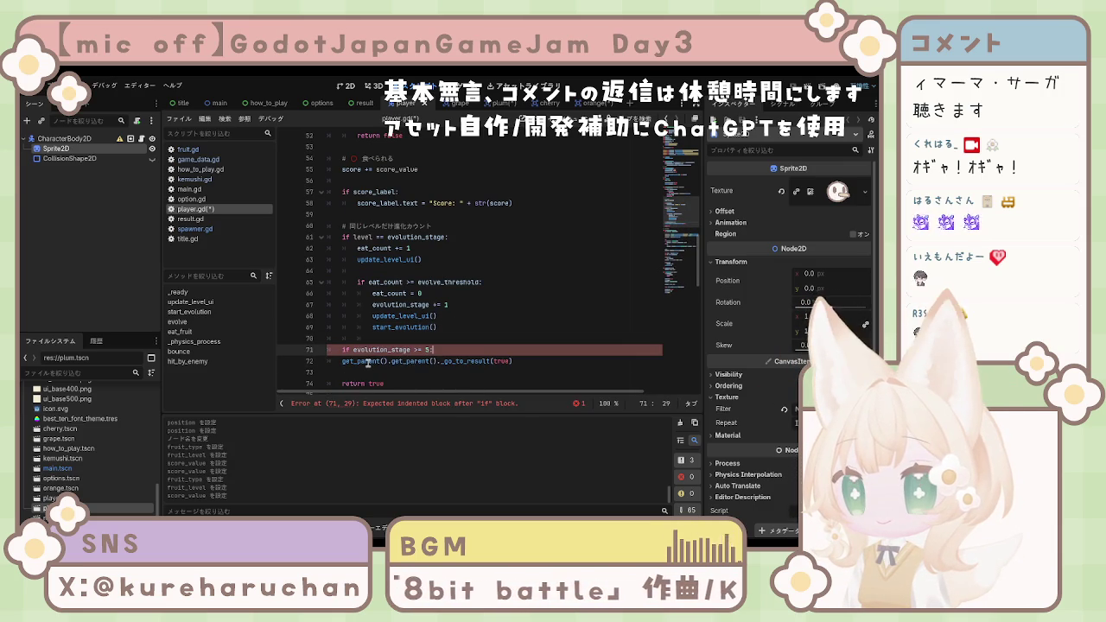
# Step: Remove the misplaced end-game check from eat_fruit and save player.gd
pyautogui.scroll(-5, 448, 345)
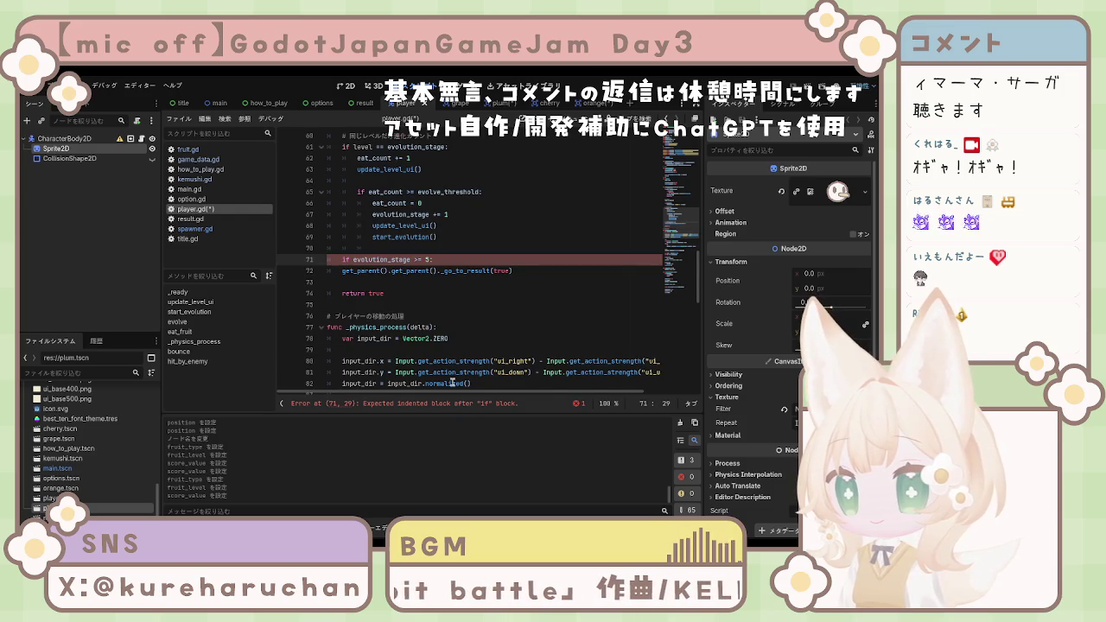
pyautogui.scroll(-9, 444, 341)
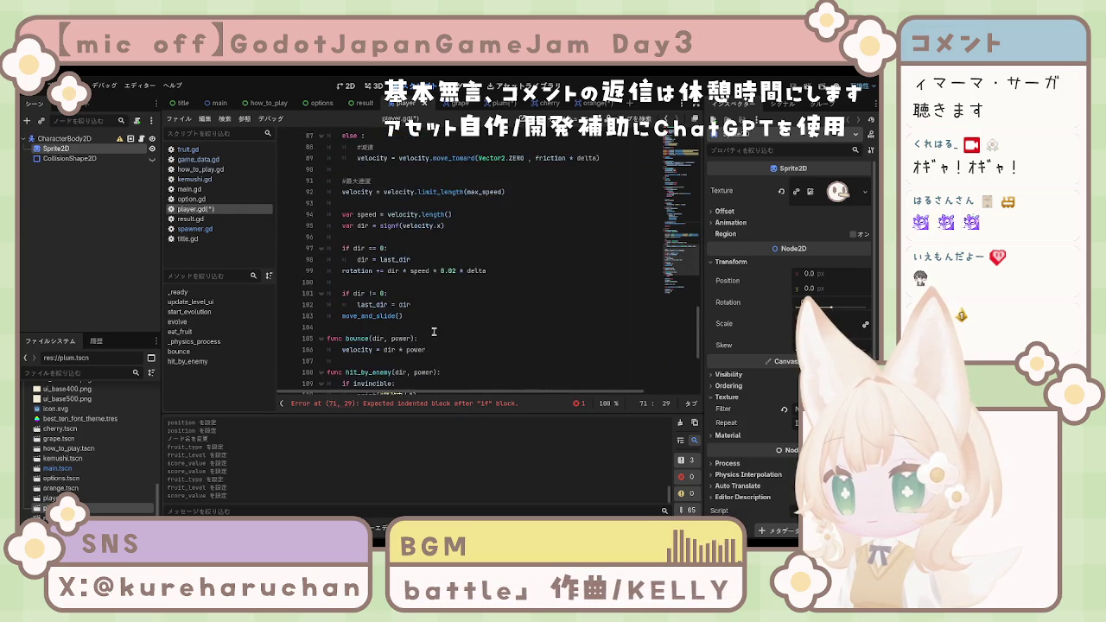
pyautogui.scroll(4, 434, 330)
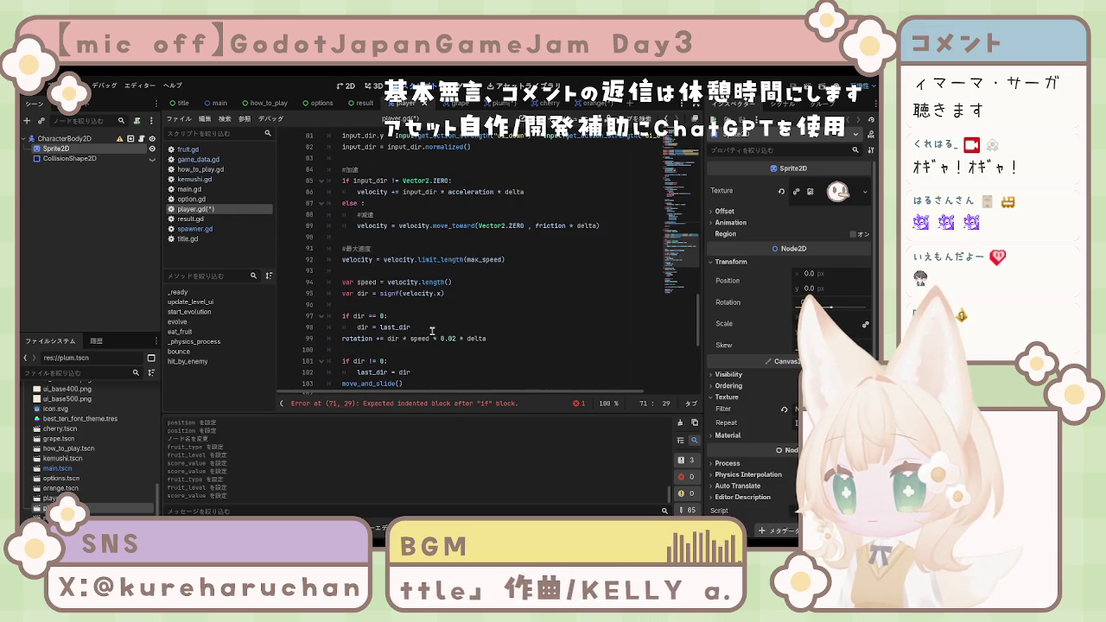
pyautogui.scroll(4, 432, 331)
pyautogui.scroll(4, 432, 331)
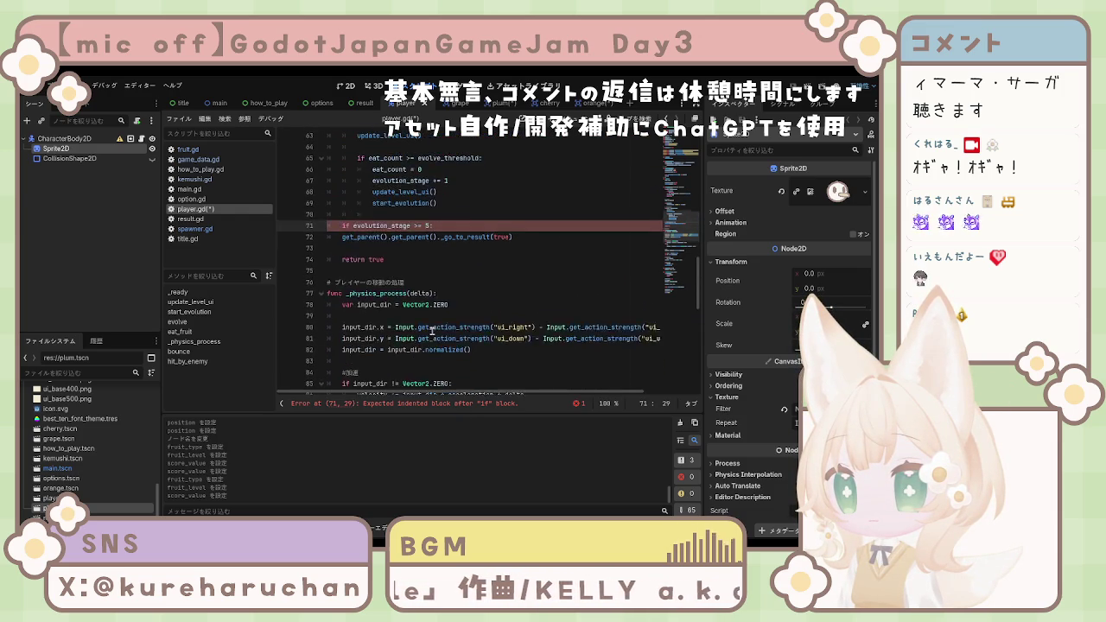
pyautogui.scroll(3, 432, 331)
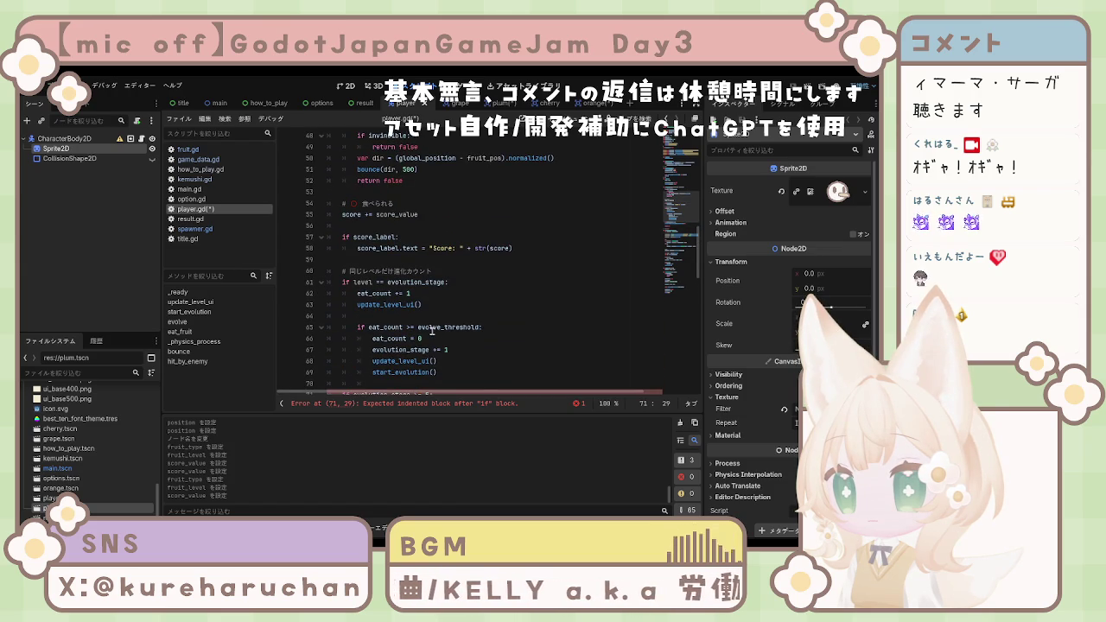
pyautogui.scroll(-2, 432, 331)
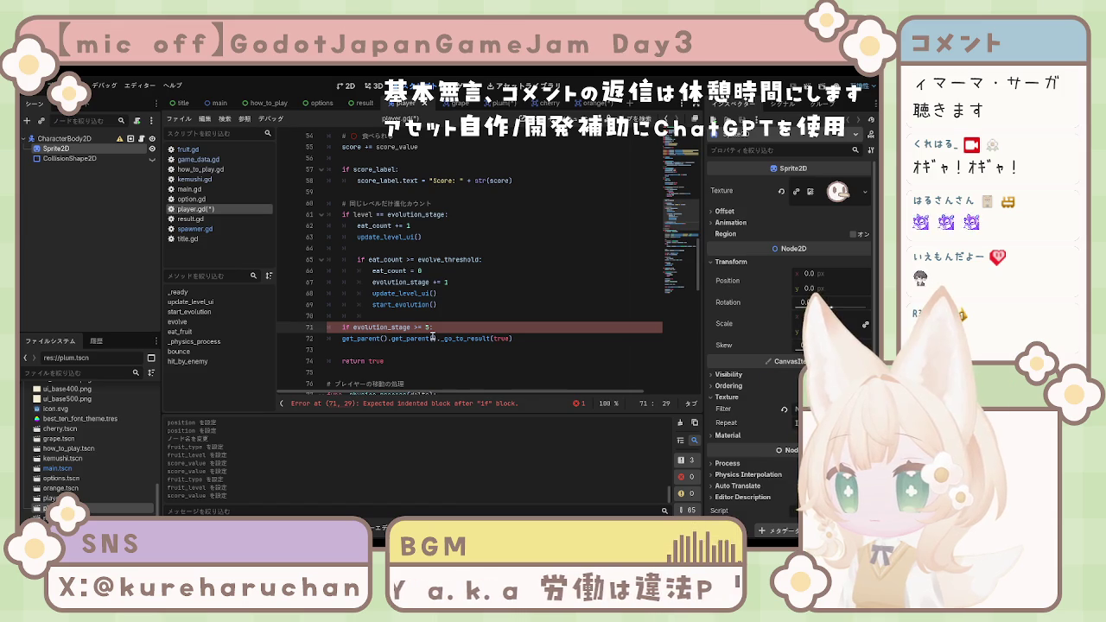
pyautogui.scroll(3, 432, 337)
pyautogui.scroll(3, 432, 335)
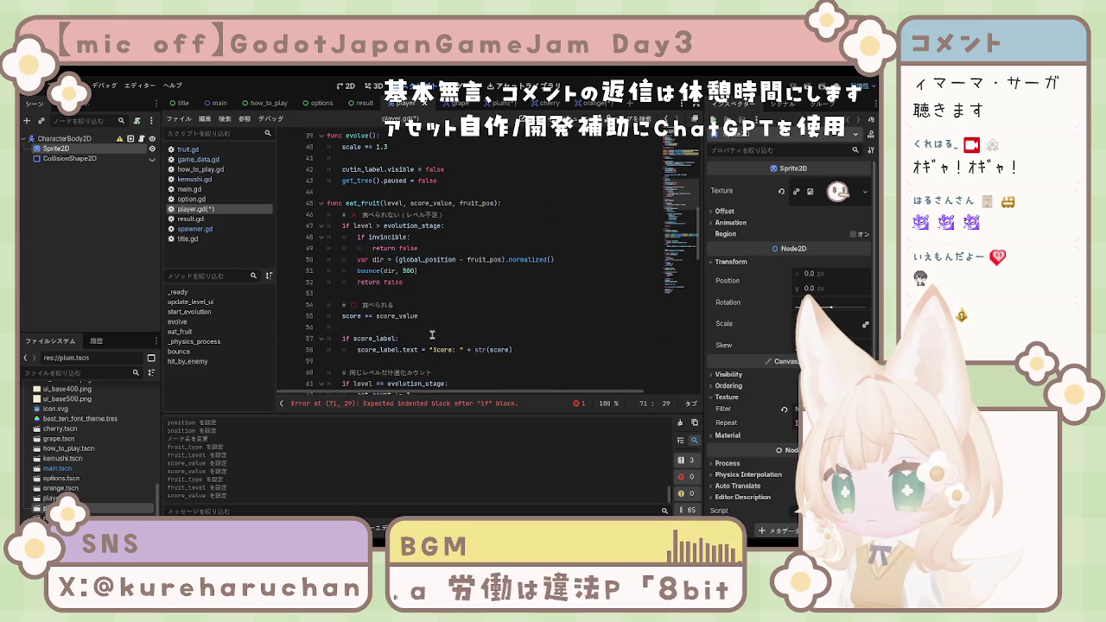
pyautogui.press('Down')
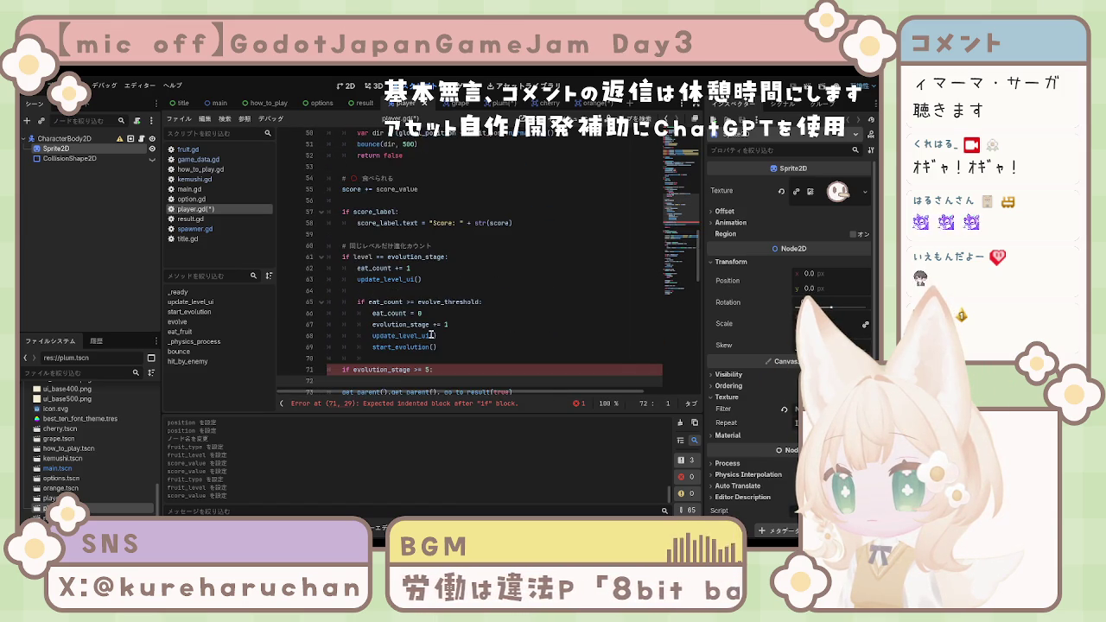
pyautogui.hotkey('ctrl', 'z')
pyautogui.hotkey('ctrl', 'z')
pyautogui.hotkey('ctrl', 'z')
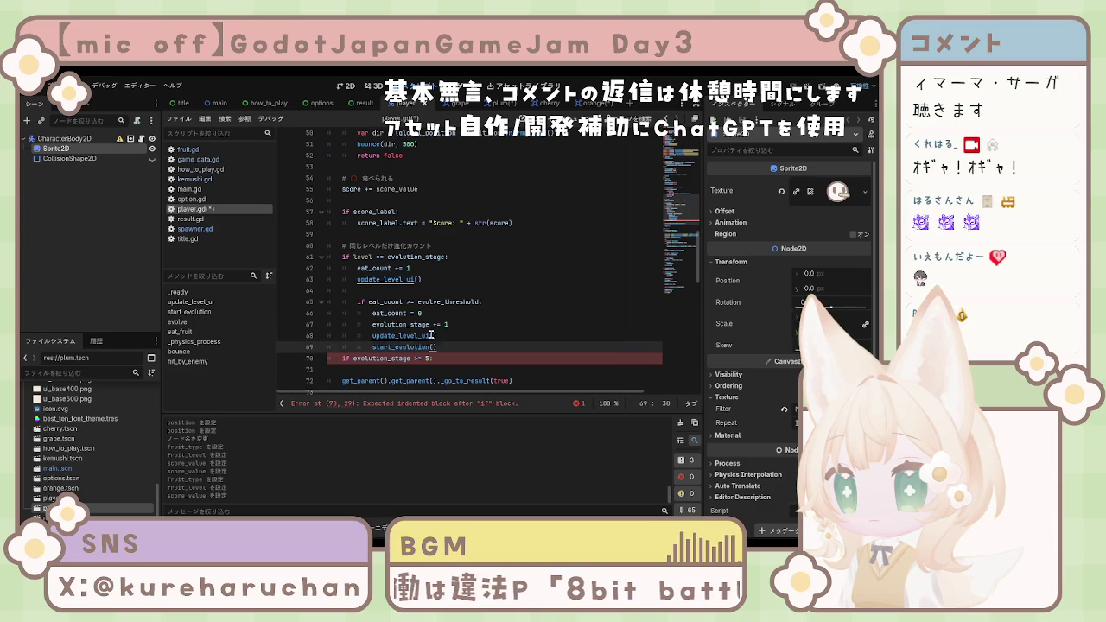
pyautogui.hotkey('ctrl', 'z')
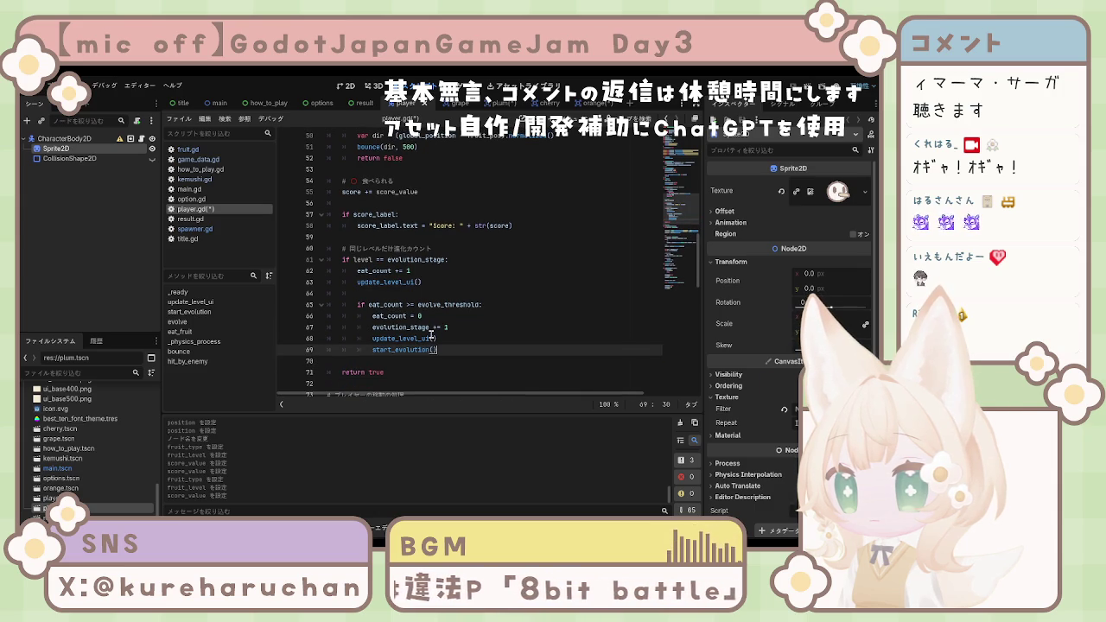
pyautogui.hotkey('ctrl', 's')
# Step: Paste the end-game check onto a new line at the end of evolve()
pyautogui.scroll(5, 429, 332)
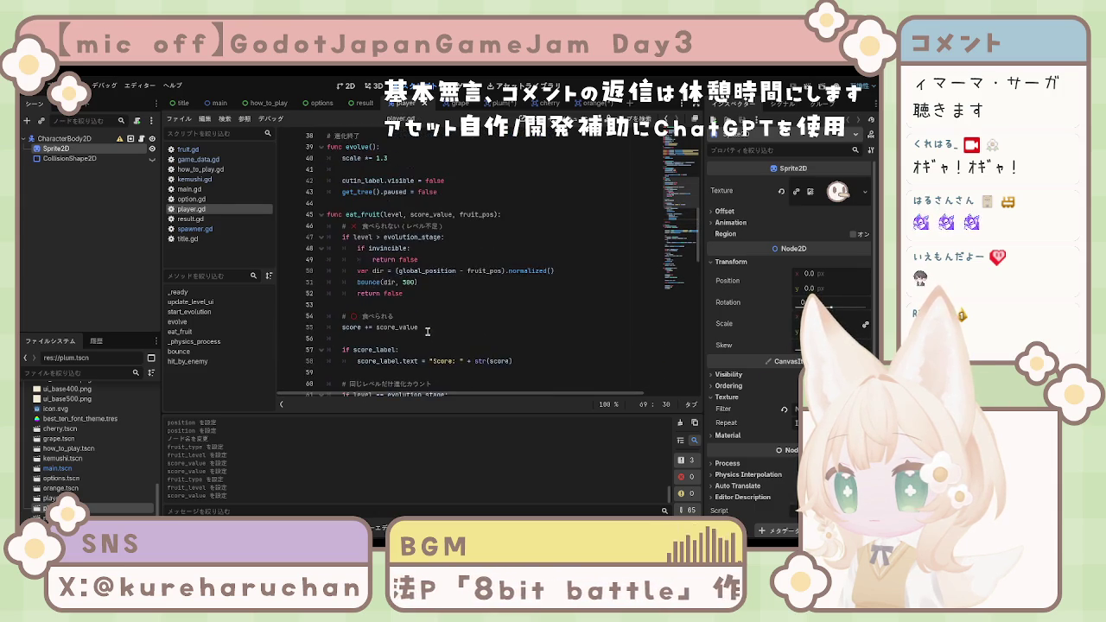
pyautogui.scroll(2, 426, 330)
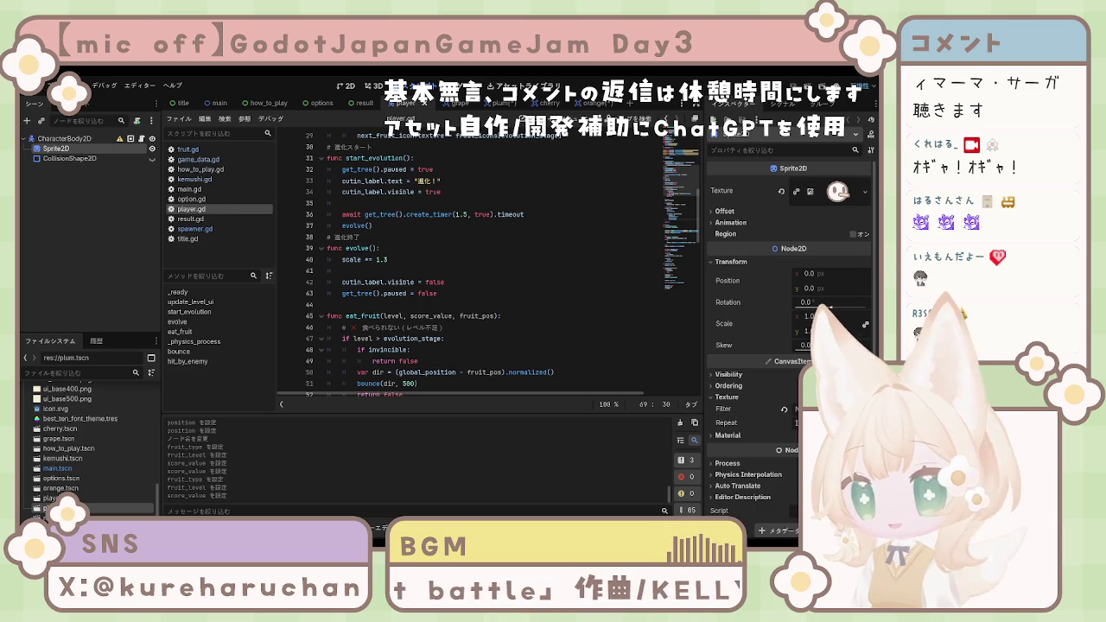
pyautogui.click(505, 294)
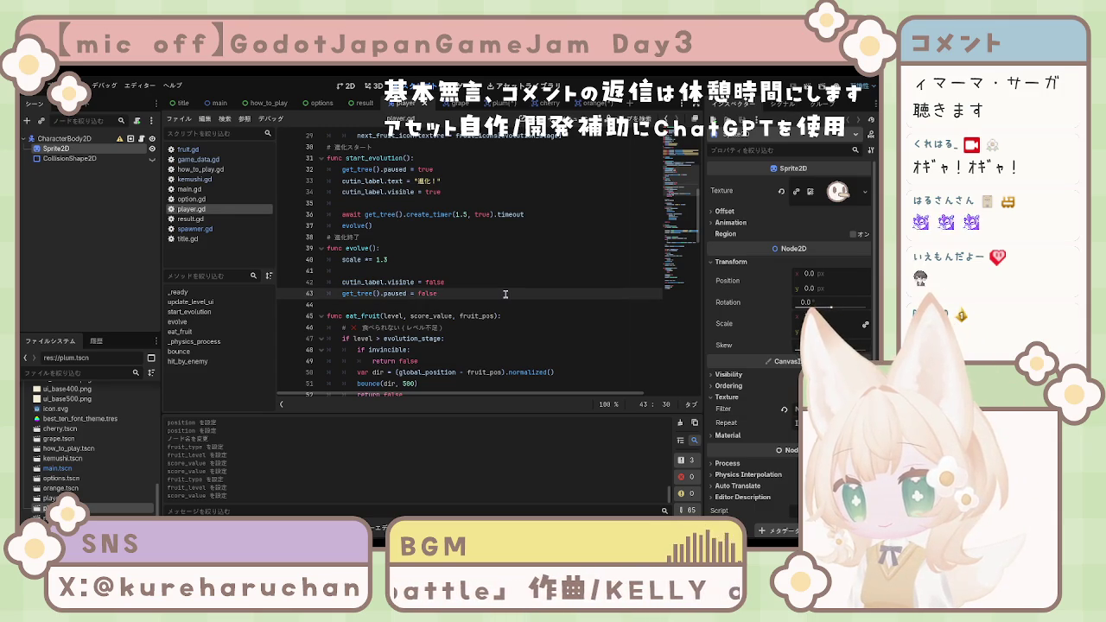
pyautogui.press('Return')
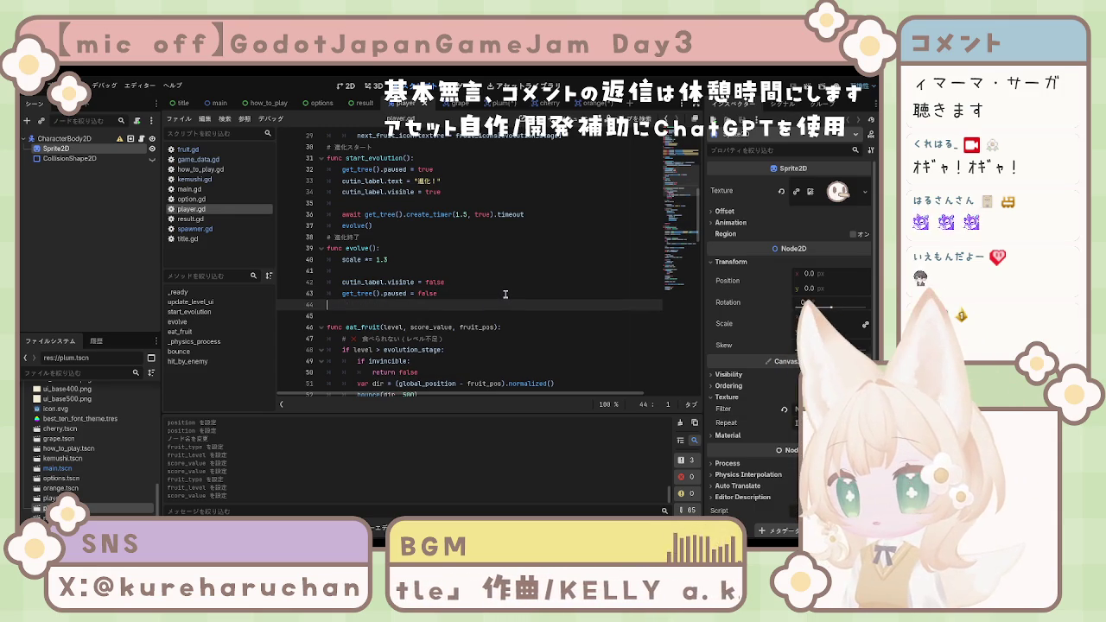
pyautogui.write('if evolution_stage >= 5:  \tget_parent().get_parent()._go_to_result(true)')
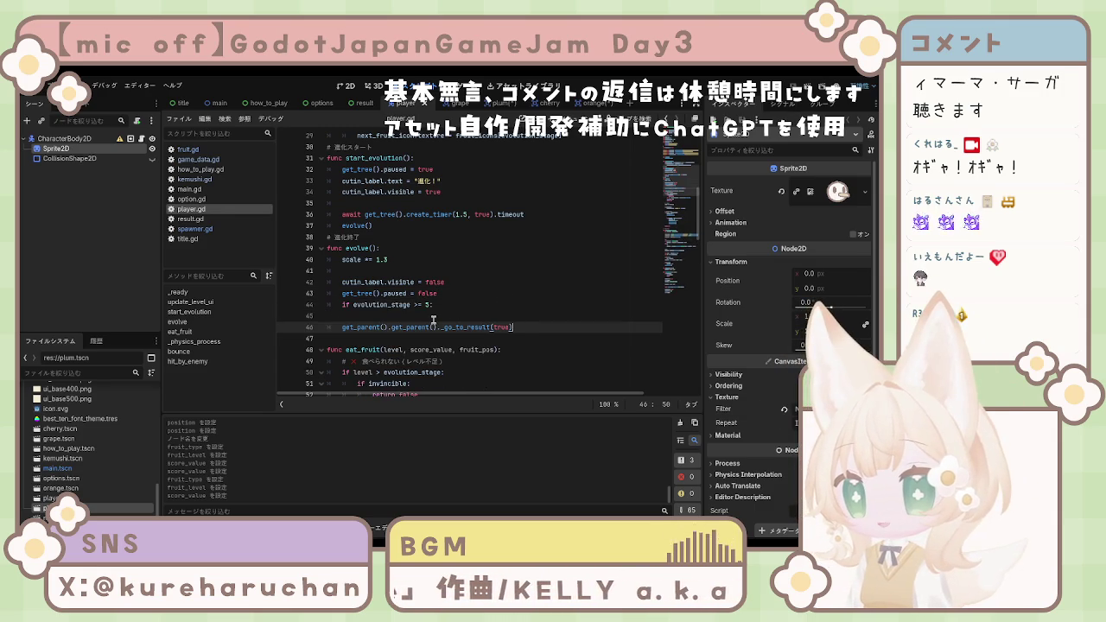
pyautogui.click(432, 322)
pyautogui.press('Tab')
pyautogui.hotkey('alt', 'Up')
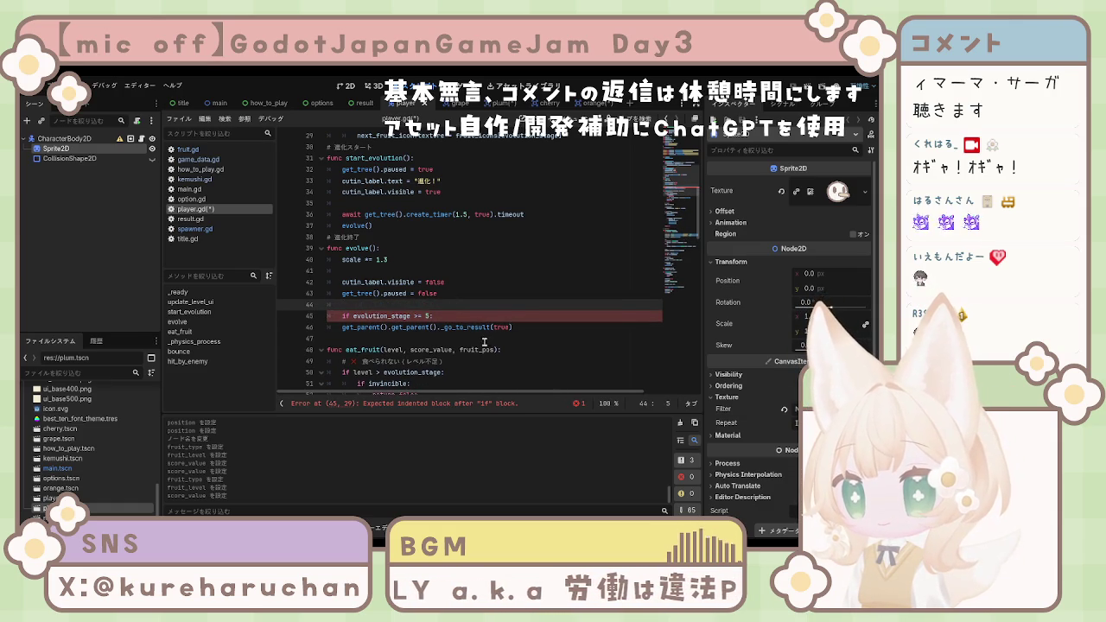
# Step: Indent the get_parent() call under the stage-5 check and save player.gd
pyautogui.click(449, 404)
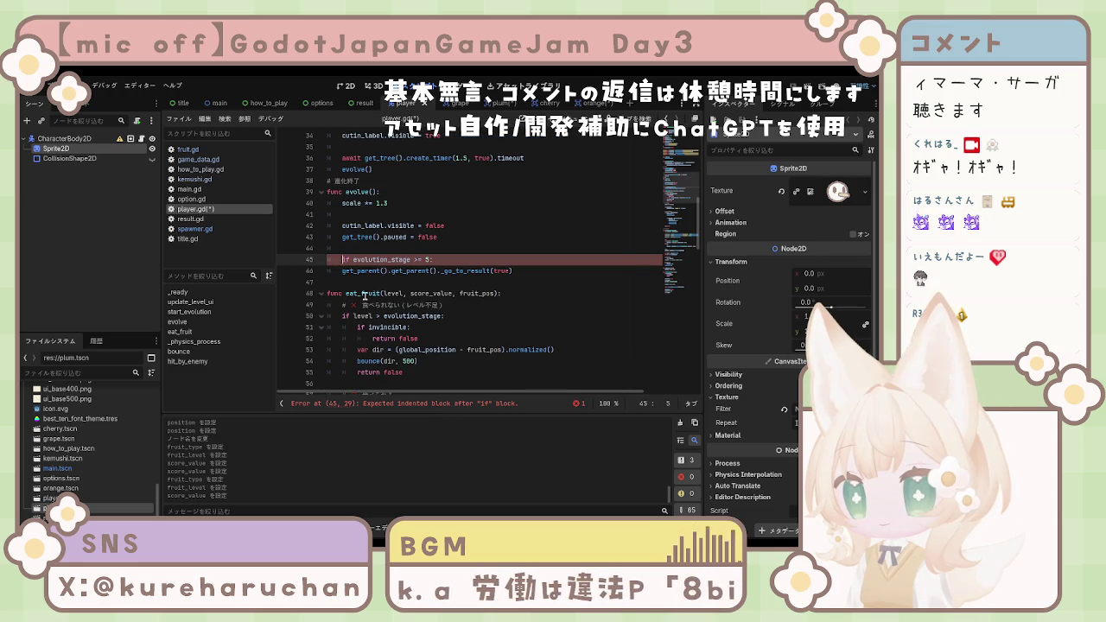
pyautogui.click(343, 270)
pyautogui.press('Tab')
pyautogui.click(403, 329)
pyautogui.hotkey('ctrl', 's')
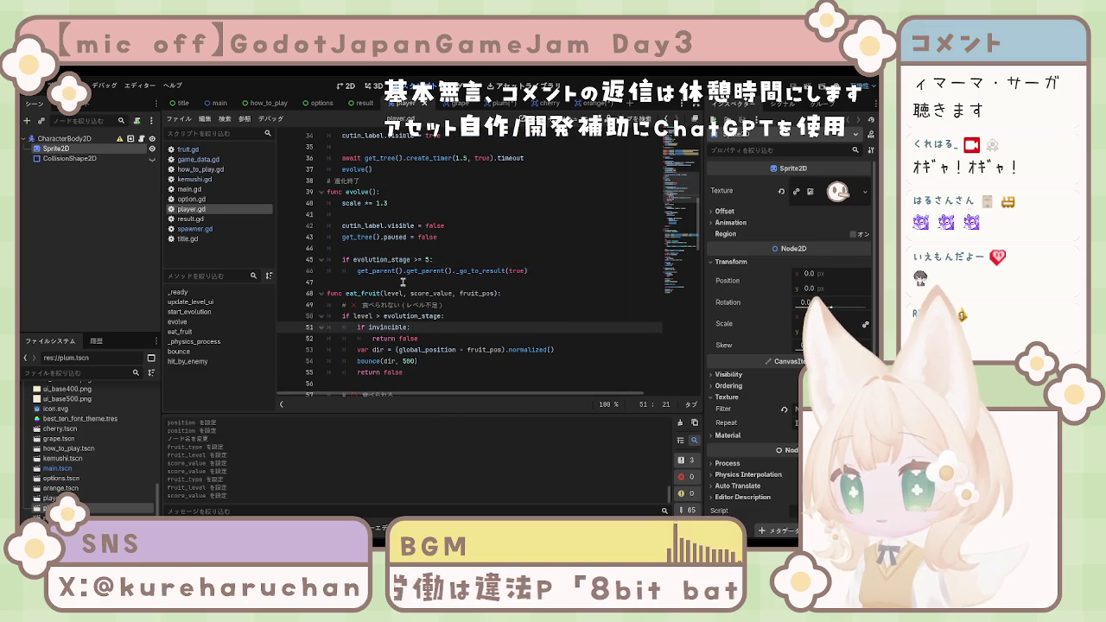
pyautogui.scroll(2, 401, 276)
pyautogui.hotkey('ctrl', 'a')
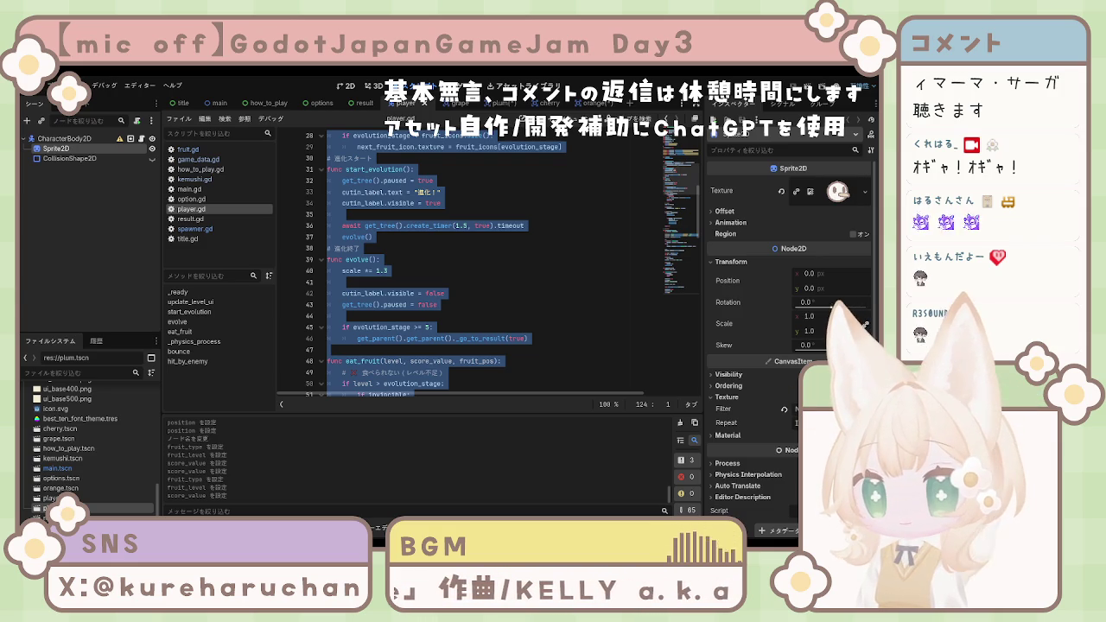
pyautogui.scroll(1, 510, 259)
pyautogui.scroll(2, 421, 271)
pyautogui.click(421, 272)
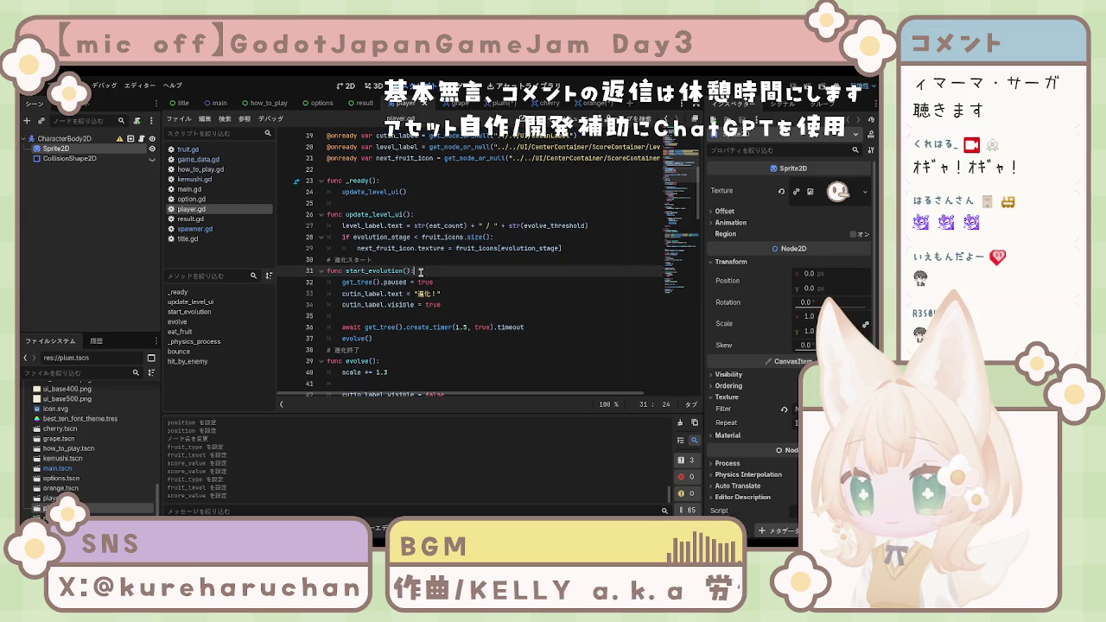
pyautogui.scroll(-2, 421, 272)
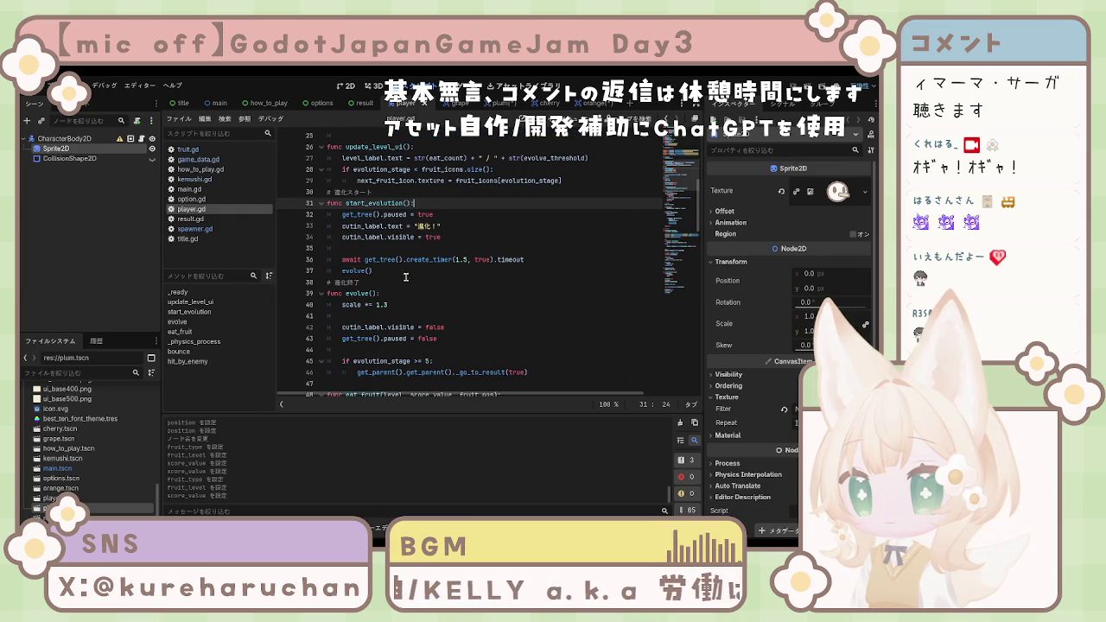
pyautogui.scroll(-1, 405, 278)
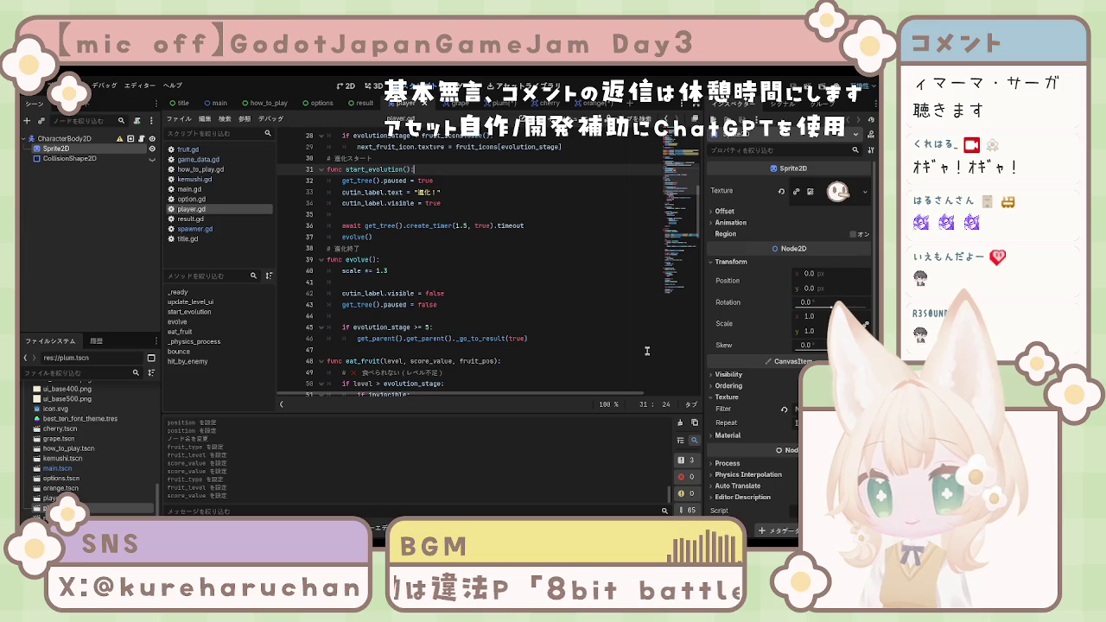
# Step: Move the stage-5 check to just below scale *= 1.3 in evolve() and save
pyautogui.moveTo(343, 326); pyautogui.dragTo(528, 341)
pyautogui.press('BackSpace')
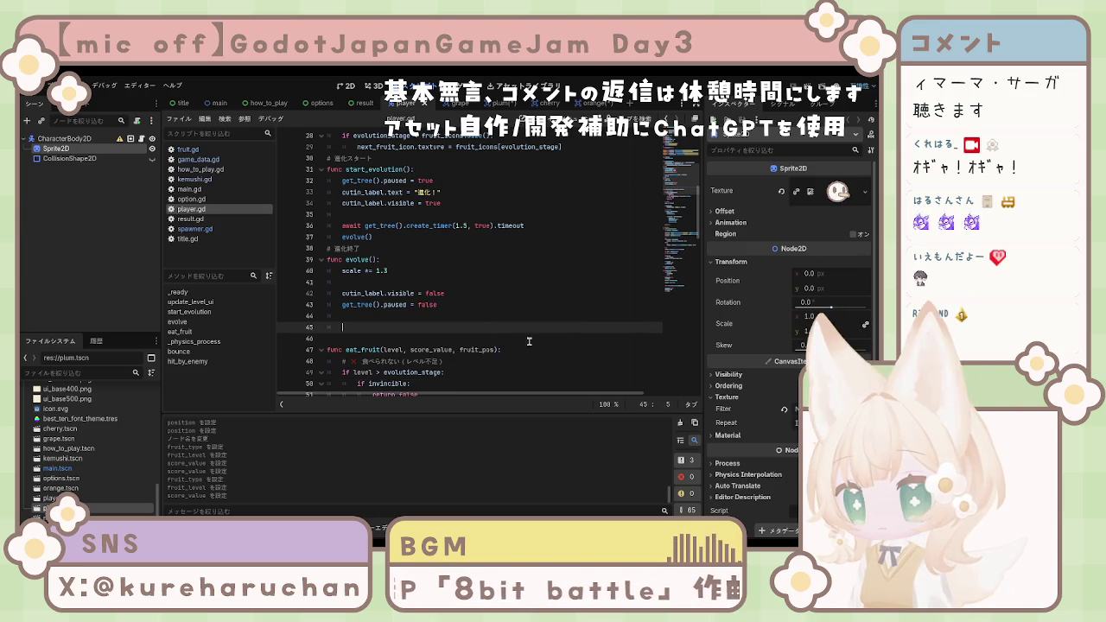
pyautogui.press('BackSpace')
pyautogui.press('BackSpace')
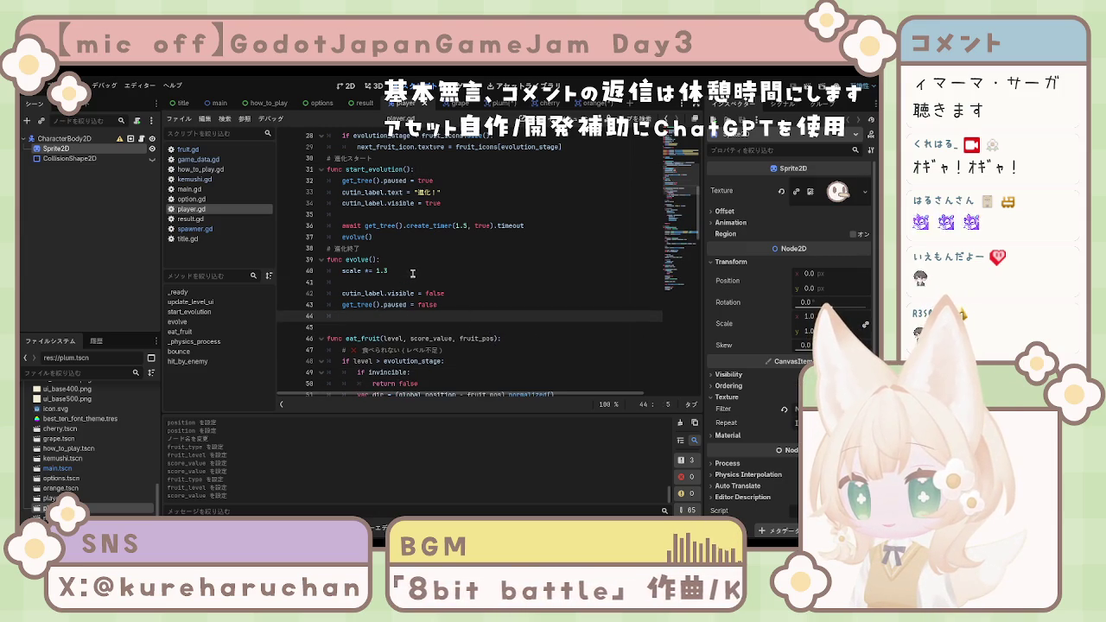
pyautogui.click(416, 271)
pyautogui.press('Return')
pyautogui.write('if evolution_stage >= 5: \t\tget_parent().get_parent()._go_to_result(true)')
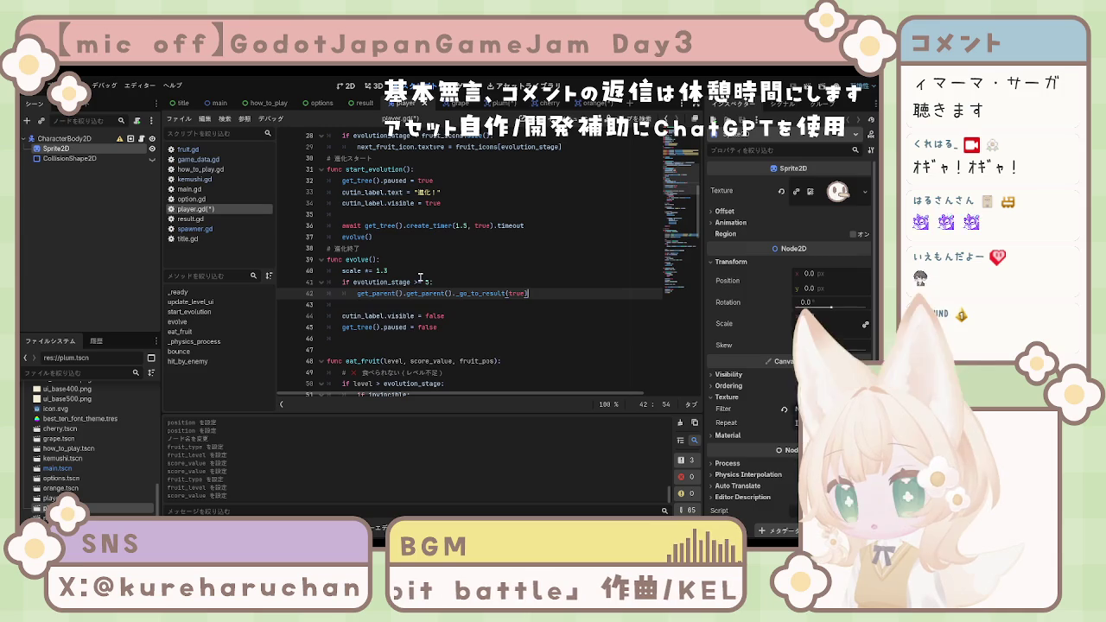
pyautogui.hotkey('ctrl', 's')
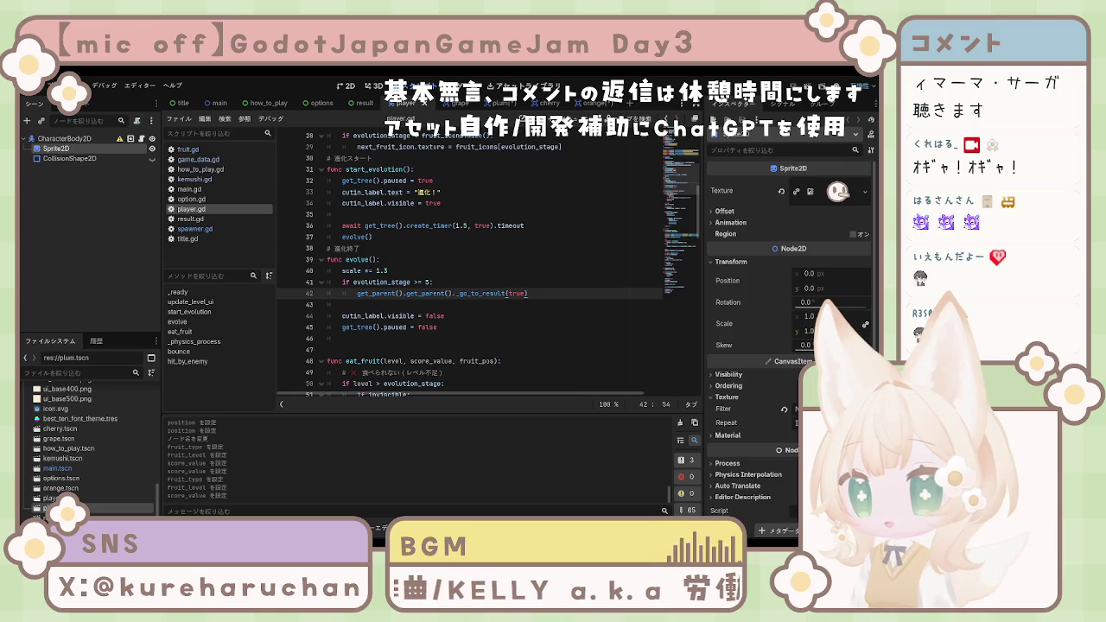
# Step: Delete the stage-5 check from evolve() again
pyautogui.hotkey('ctrl', 'shift', 'k')
pyautogui.hotkey('ctrl', 'shift', 'k')
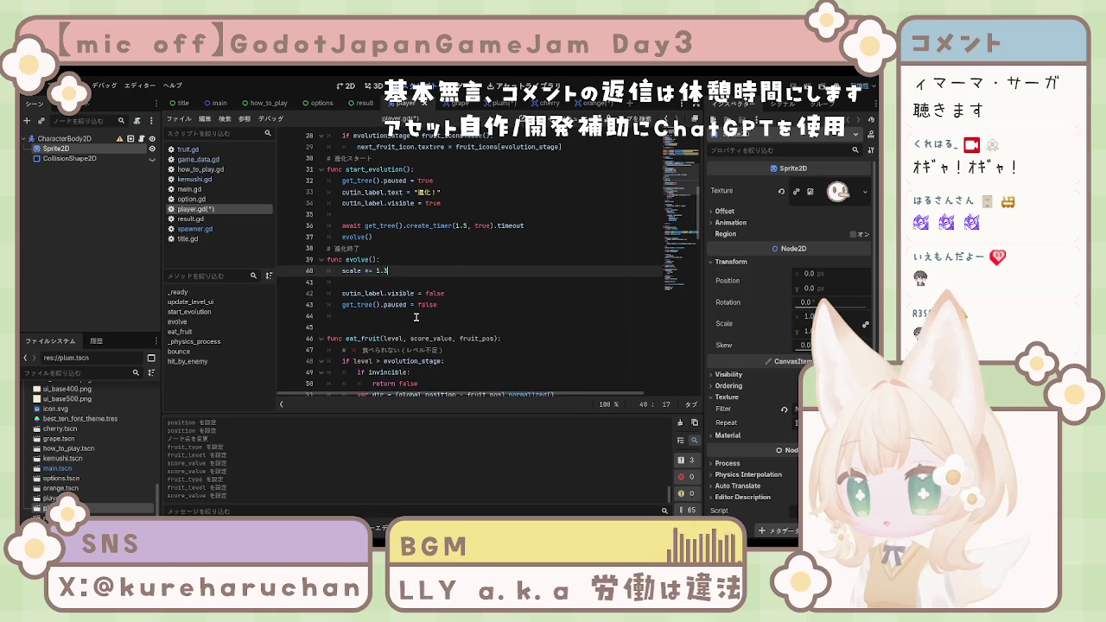
pyautogui.scroll(-1, 415, 317)
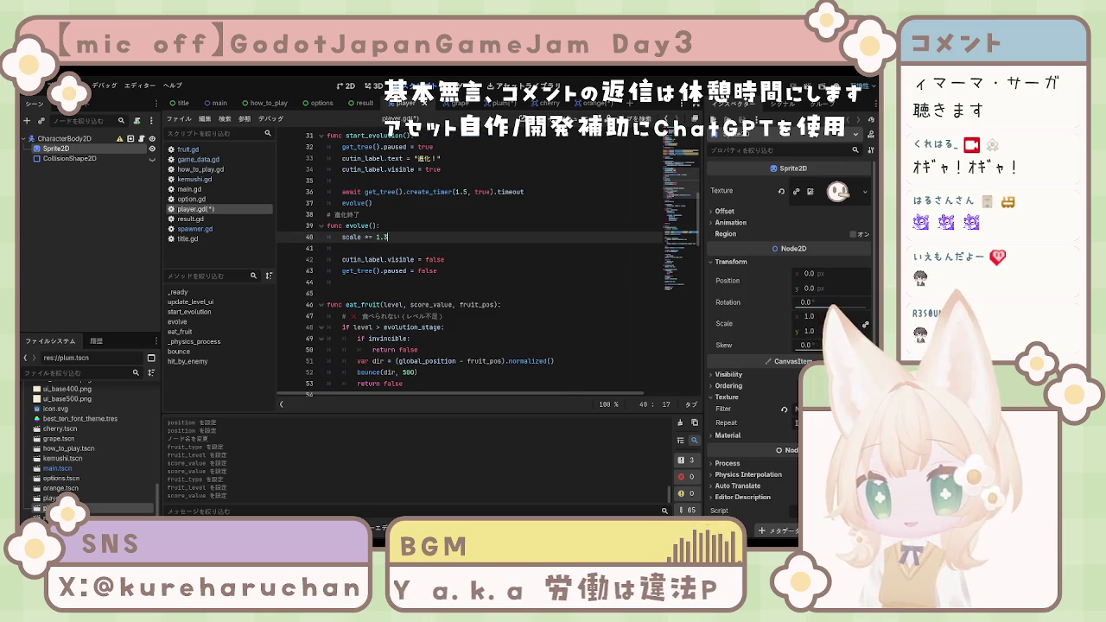
pyautogui.scroll(-4, 484, 268)
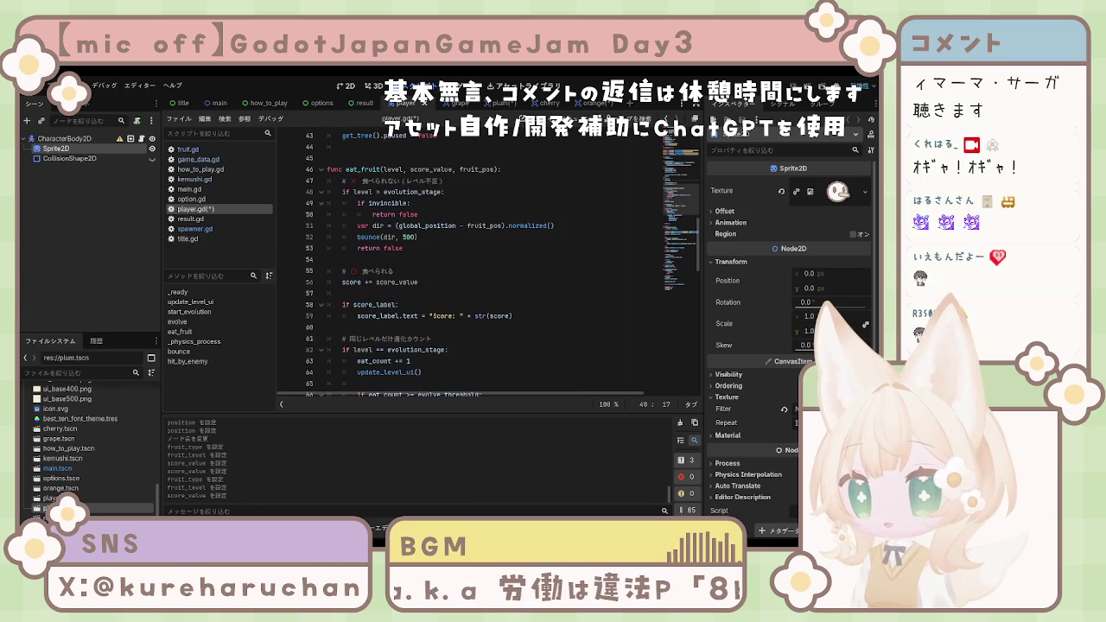
pyautogui.scroll(-3, 483, 268)
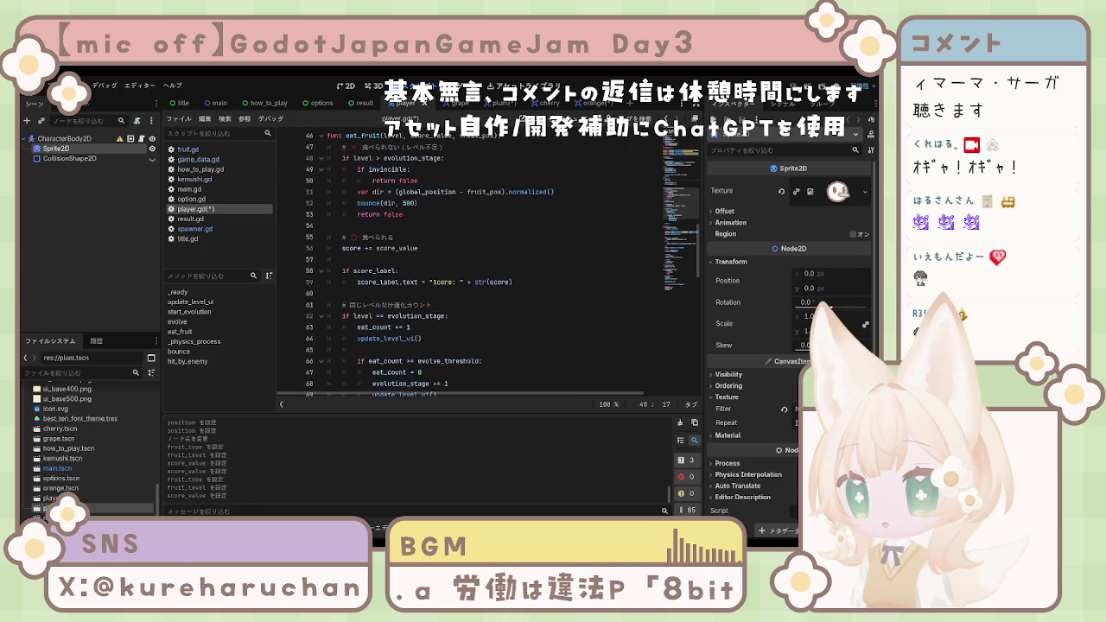
pyautogui.click(450, 339)
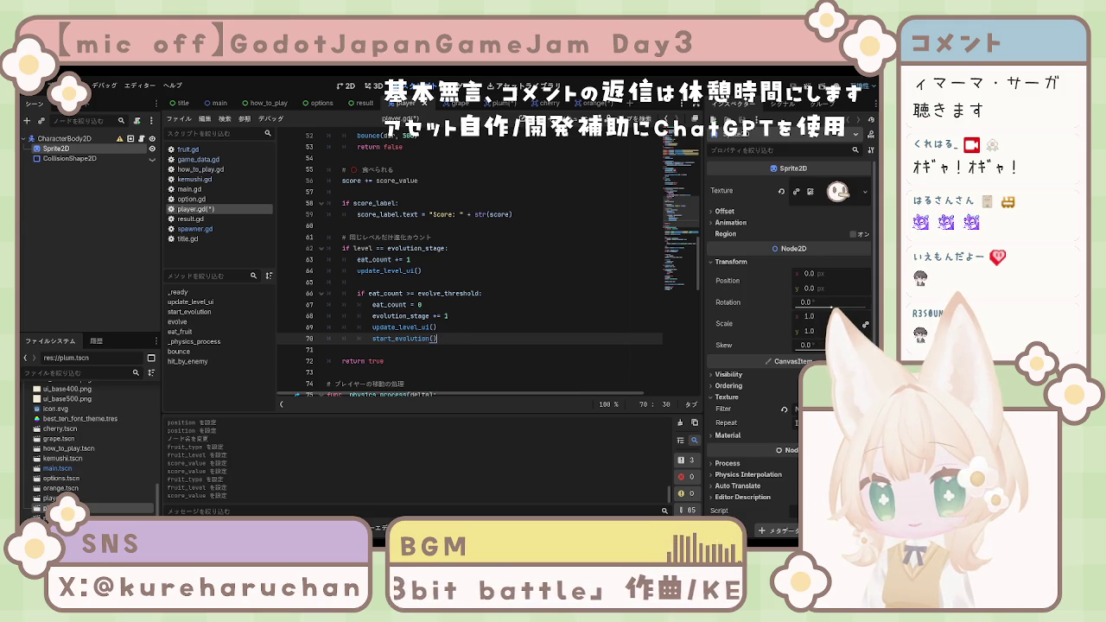
# Step: Below update_level_ui(), add 'if evolution_stage >= 5:' with an indented _go_to_result(true), then select the whole script
pyautogui.click(463, 323)
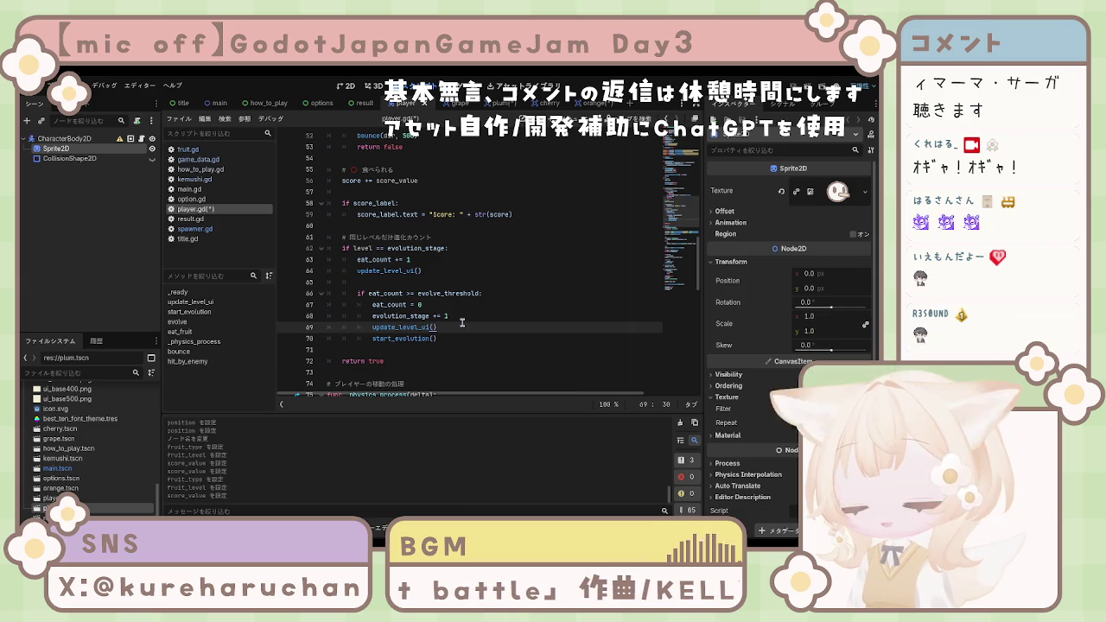
pyautogui.press('Return')
pyautogui.write('if evolution_stage >= 5:')
pyautogui.press('Return')
pyautogui.hotkey('ctrl', 'v')
pyautogui.click(355, 349)
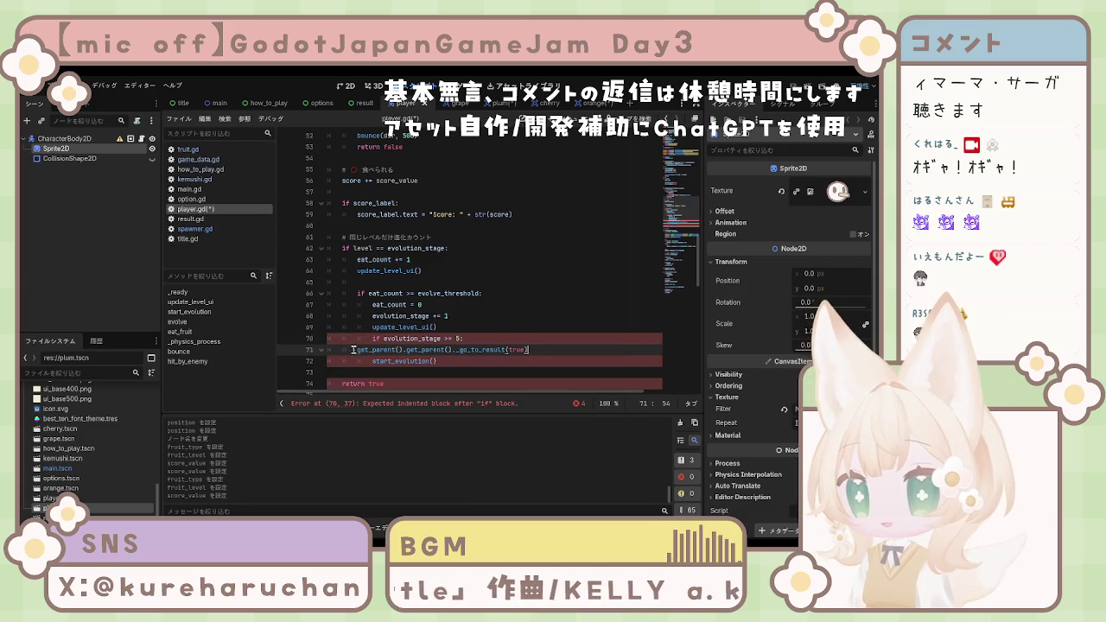
pyautogui.press('Tab')
pyautogui.press('Tab')
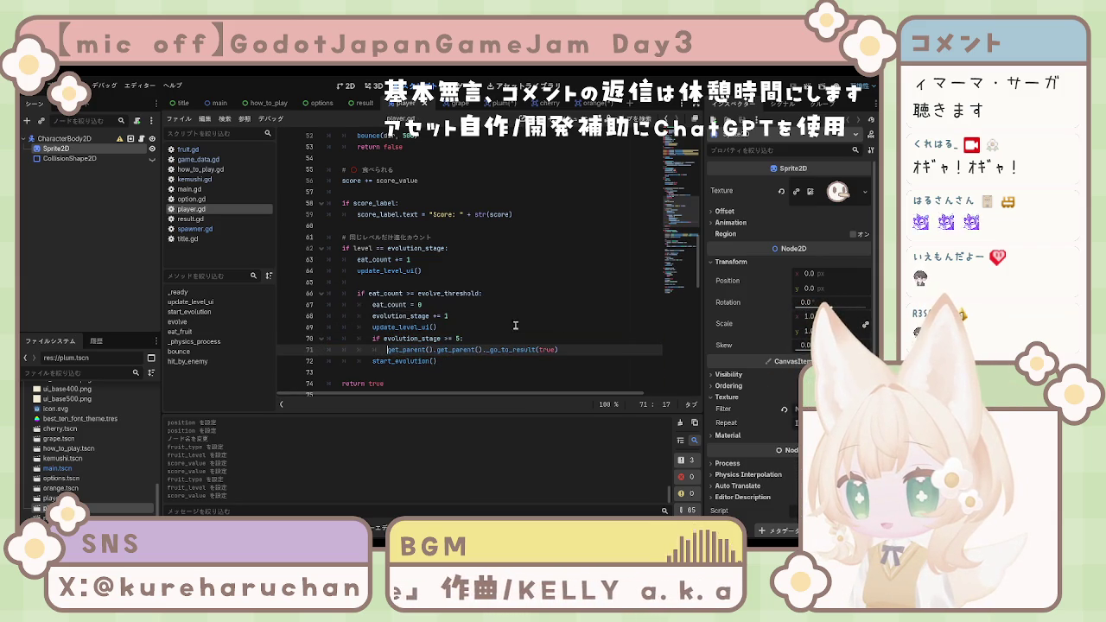
pyautogui.moveTo(487, 362)
pyautogui.mouseDown()
pyautogui.moveTo(372, 349)
pyautogui.moveTo(294, 238)
pyautogui.mouseUp()
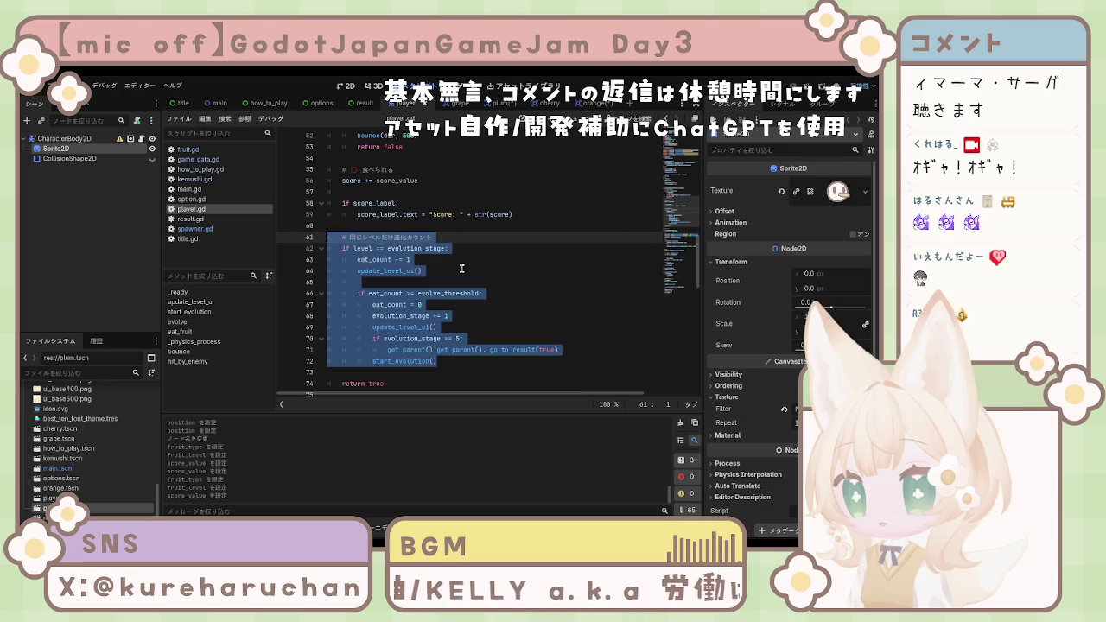
pyautogui.click(461, 268)
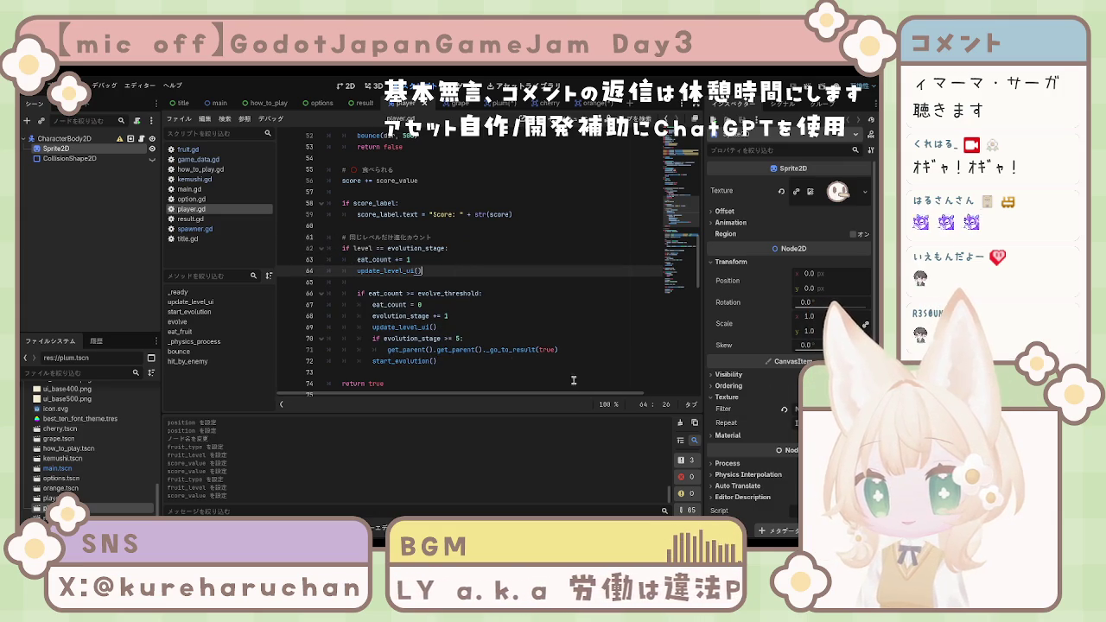
pyautogui.hotkey('ctrl', 'a')
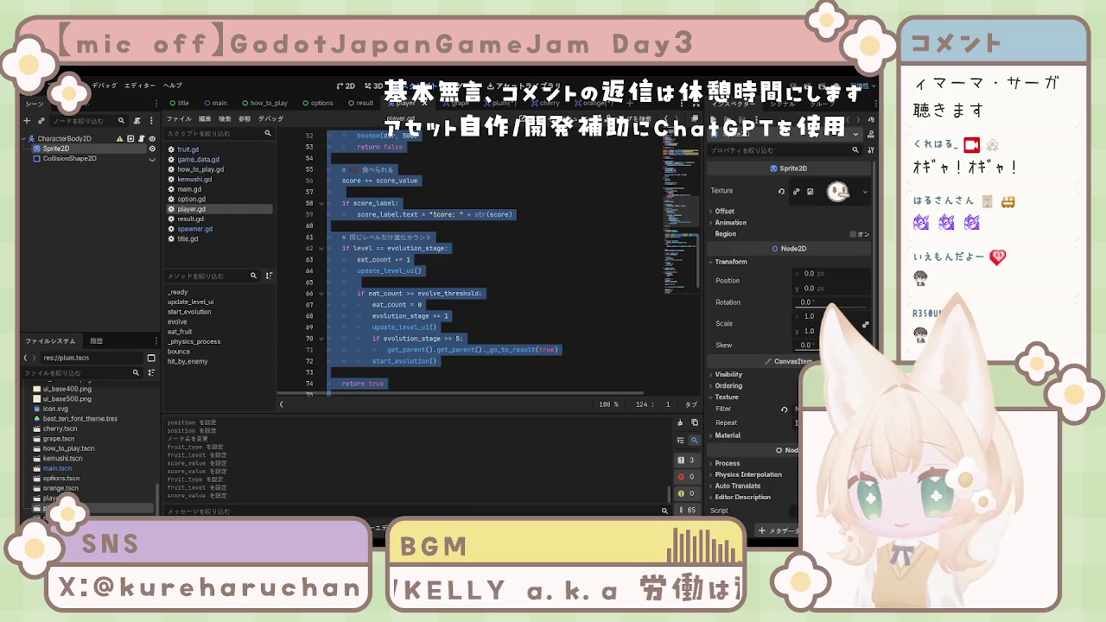
# Step: Add an else line (typed as 'elee:') above start_evolution() and indent the call beneath it
pyautogui.click(464, 337)
pyautogui.click(437, 361)
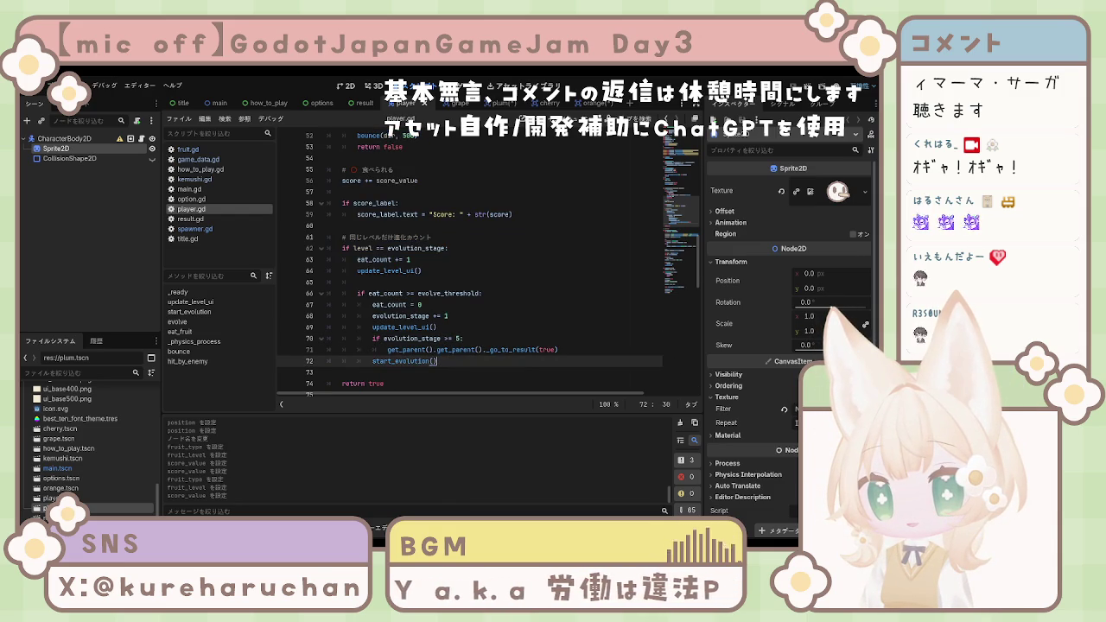
pyautogui.hotkey('ctrl', 'shift', 'Return')
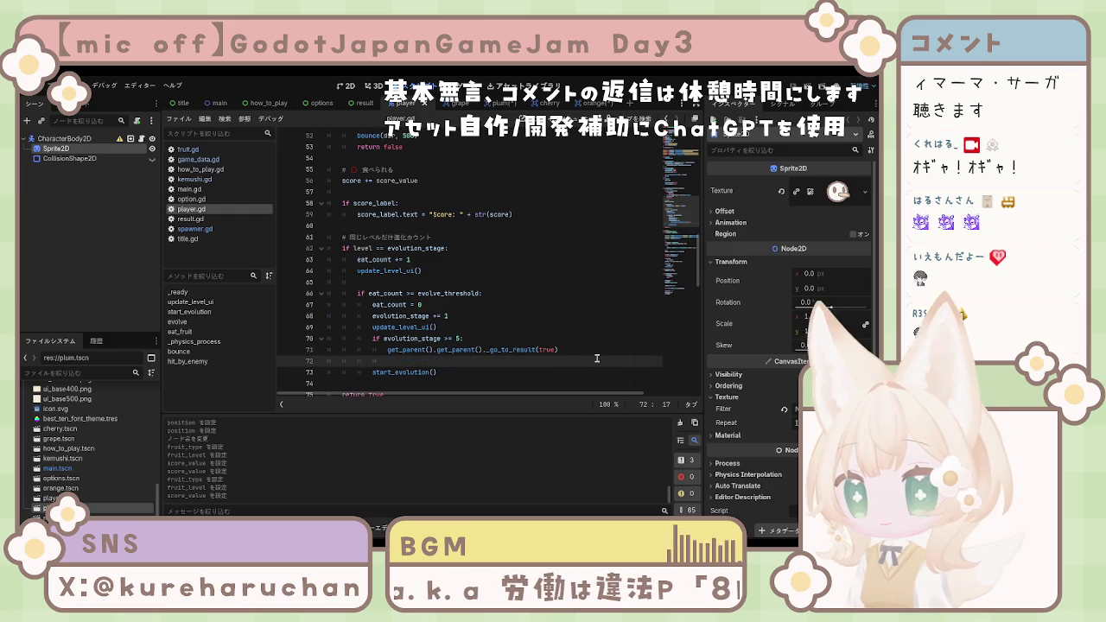
pyautogui.write('e')
pyautogui.press('BackSpace')
pyautogui.write('elee:')
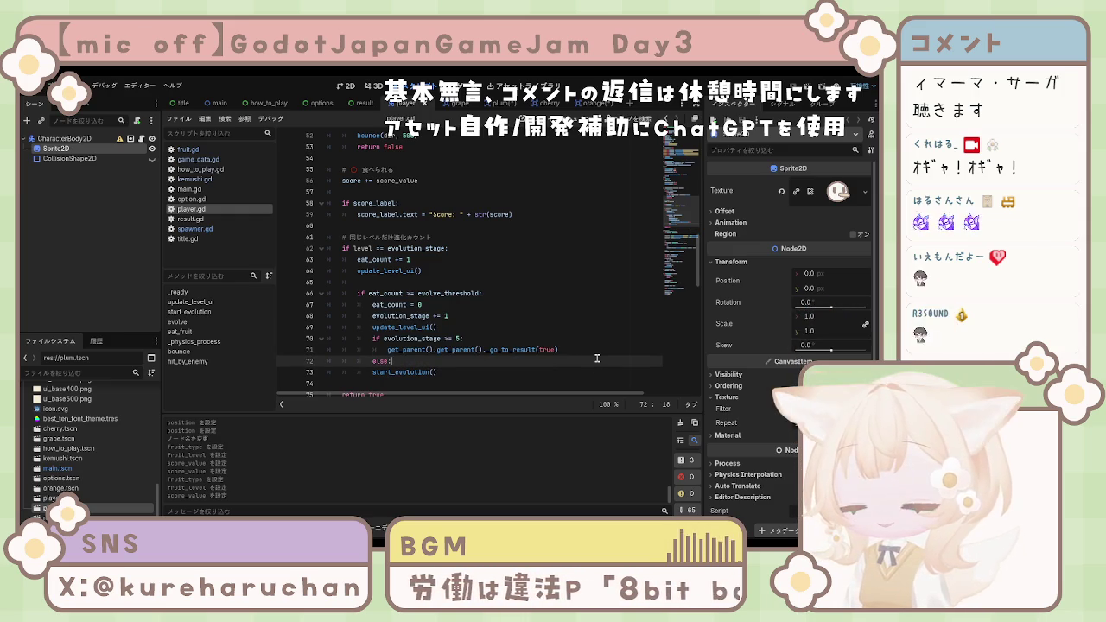
pyautogui.press('Down')
pyautogui.press('Tab')
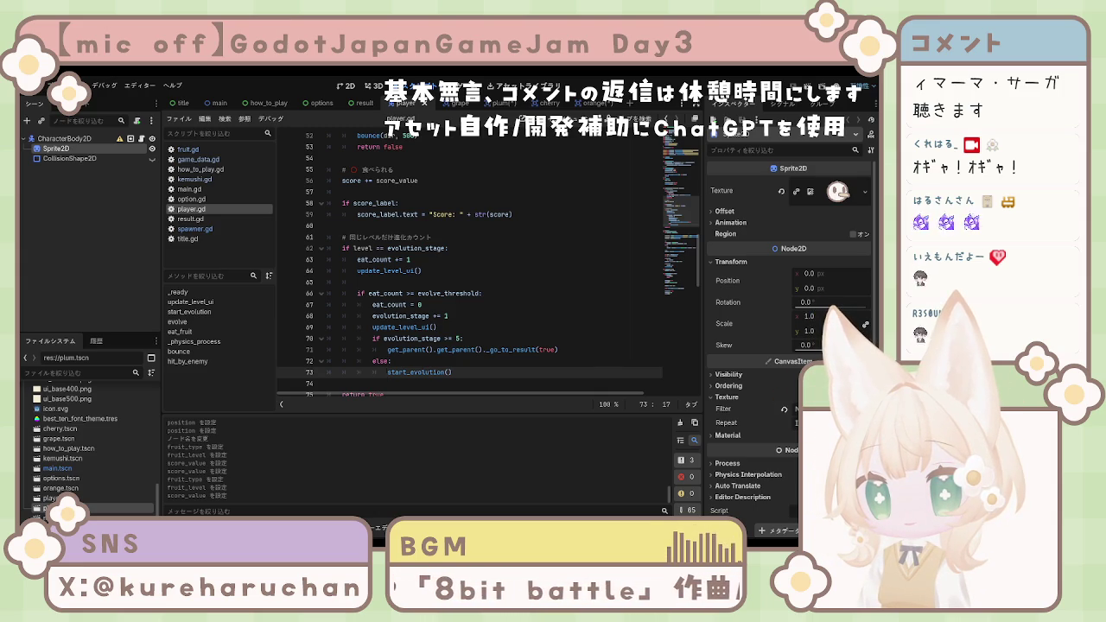
pyautogui.scroll(15, 379, 293)
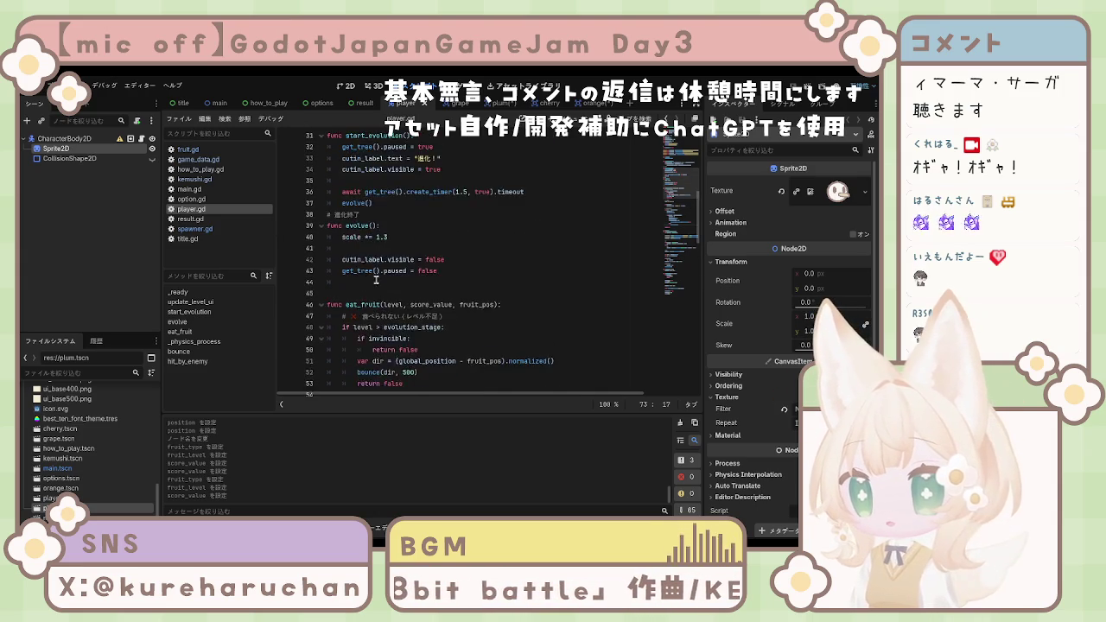
# Step: After the grape preload, add a fruit_icons entry preload("res://plum.png"), followed by a comma
pyautogui.scroll(1, 379, 294)
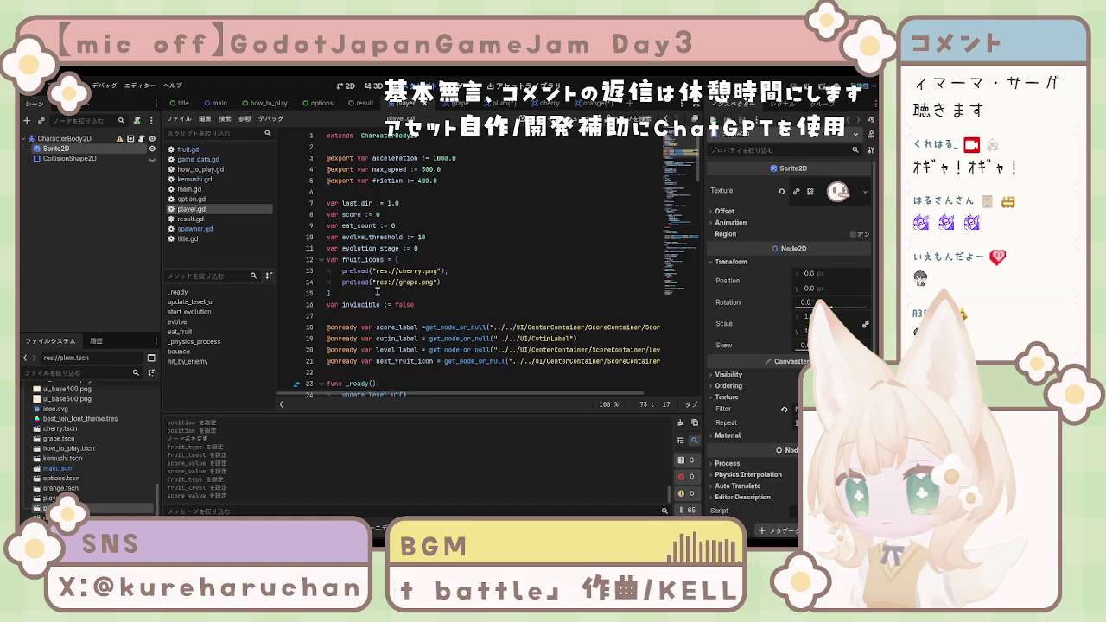
pyautogui.scroll(-3, 378, 292)
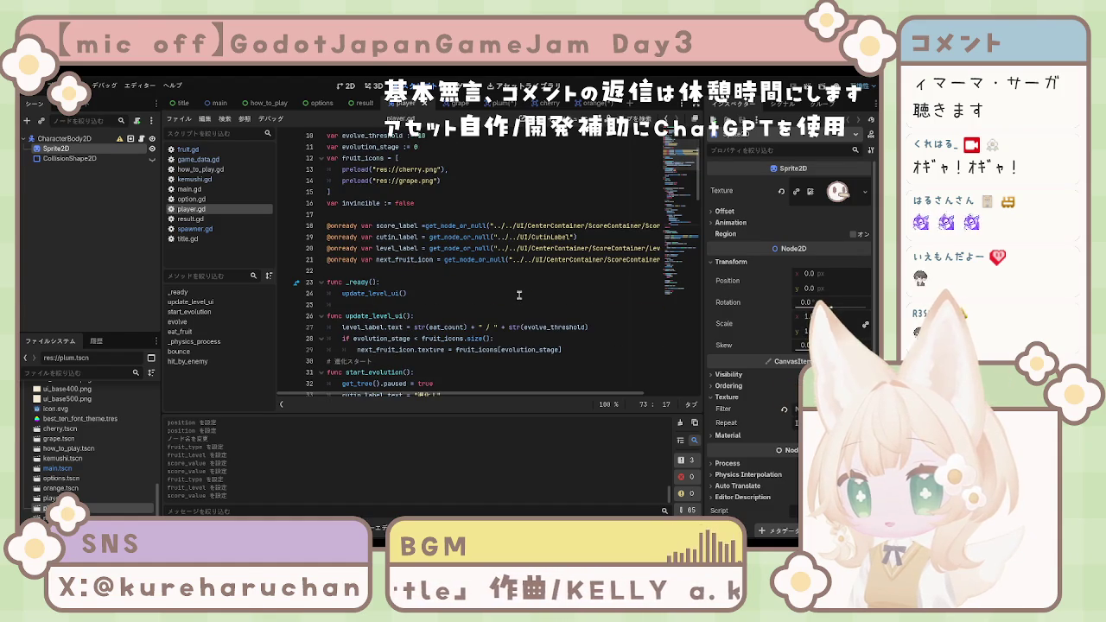
pyautogui.moveTo(421, 395)
pyautogui.mouseDown()
pyautogui.moveTo(491, 394)
pyautogui.moveTo(318, 387)
pyautogui.mouseUp()
pyautogui.click(449, 180)
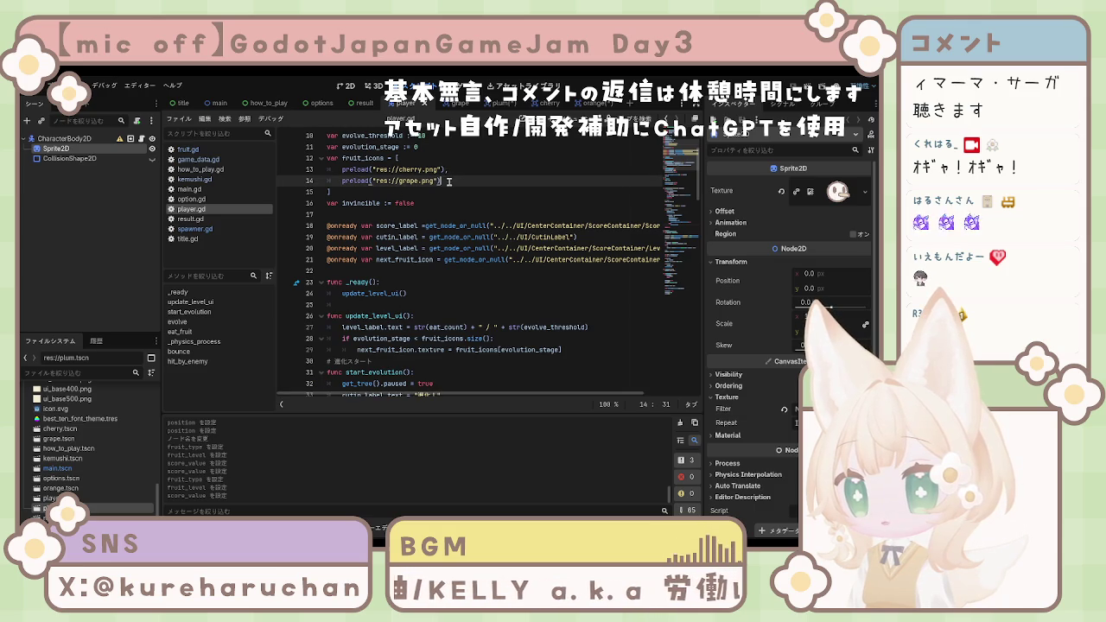
pyautogui.write(',')
pyautogui.press('Return')
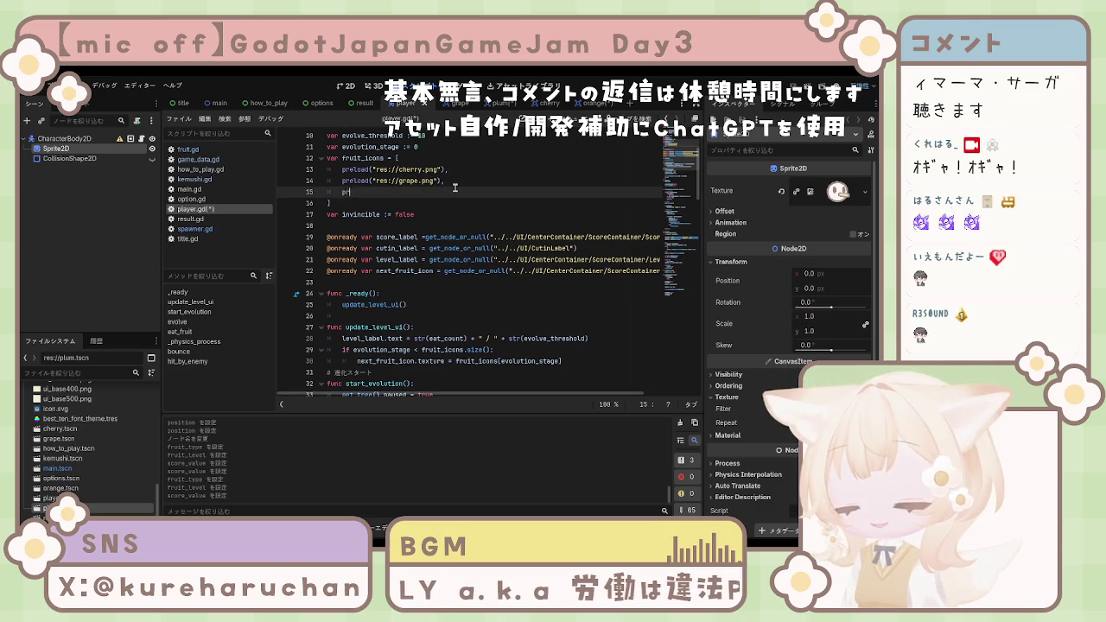
pyautogui.write('preload(')
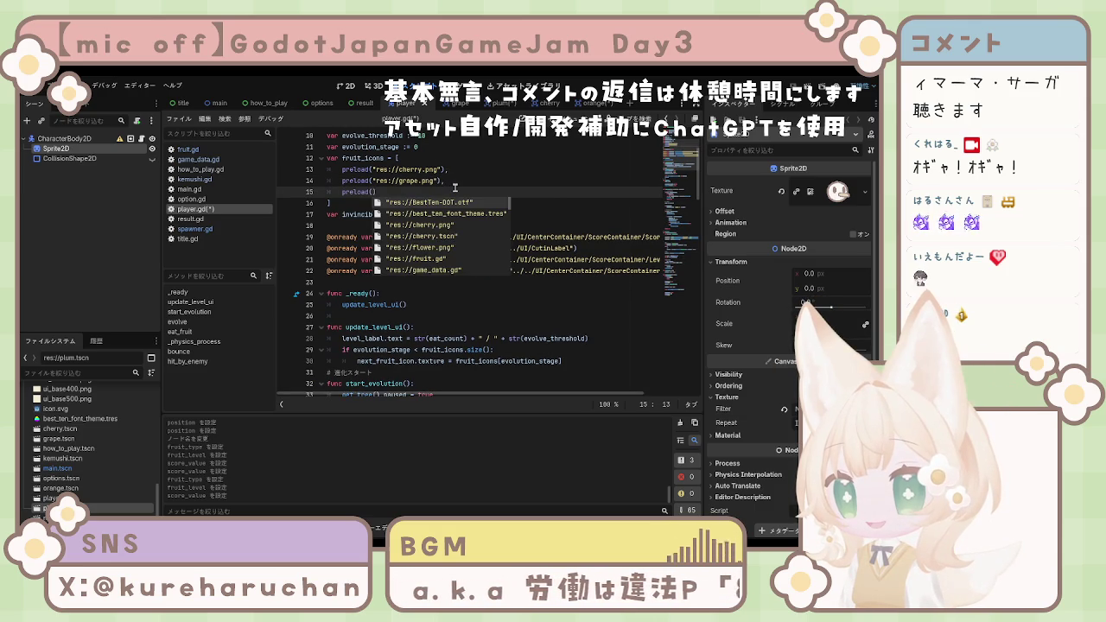
pyautogui.press('Down')
pyautogui.press('Down')
pyautogui.press('Down')
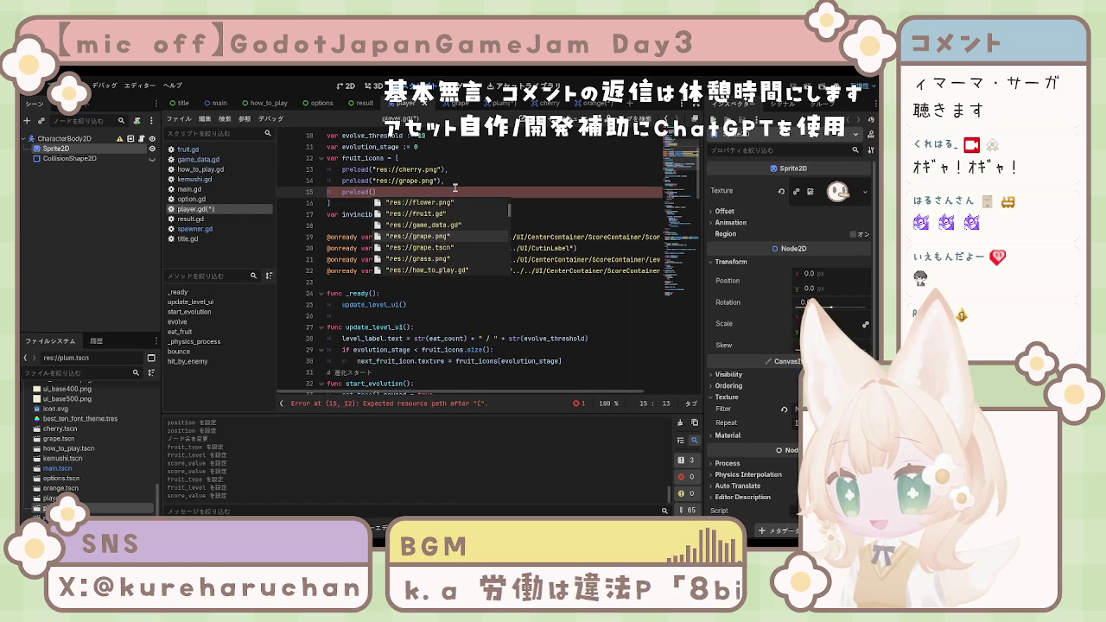
pyautogui.press('Down')
pyautogui.press('Down')
pyautogui.press('Down')
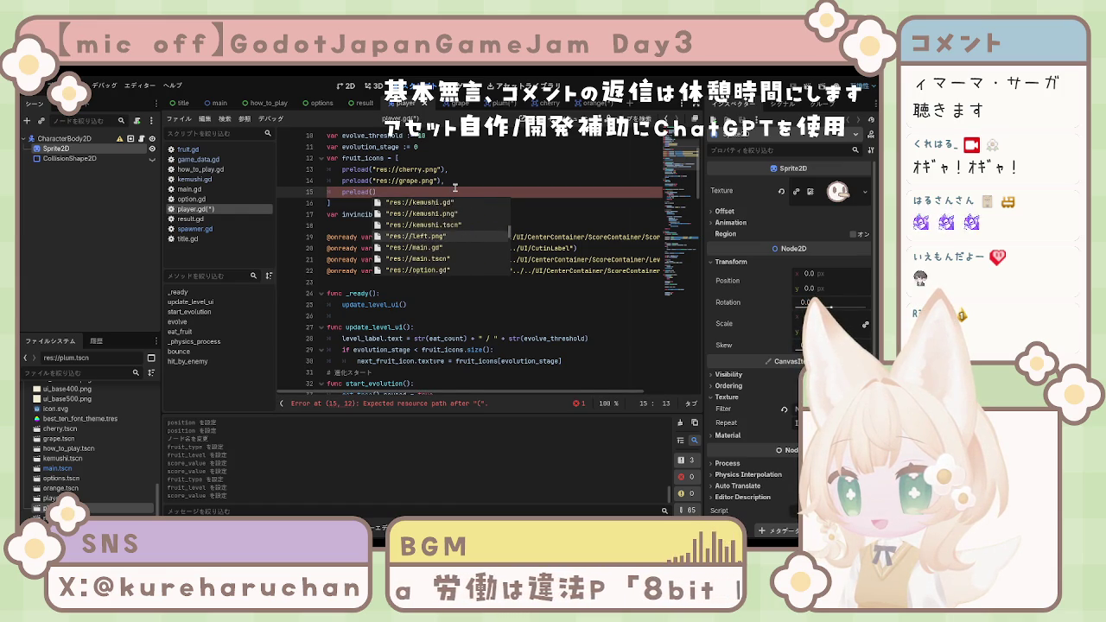
pyautogui.press('Down')
pyautogui.press('Down')
pyautogui.press('Down')
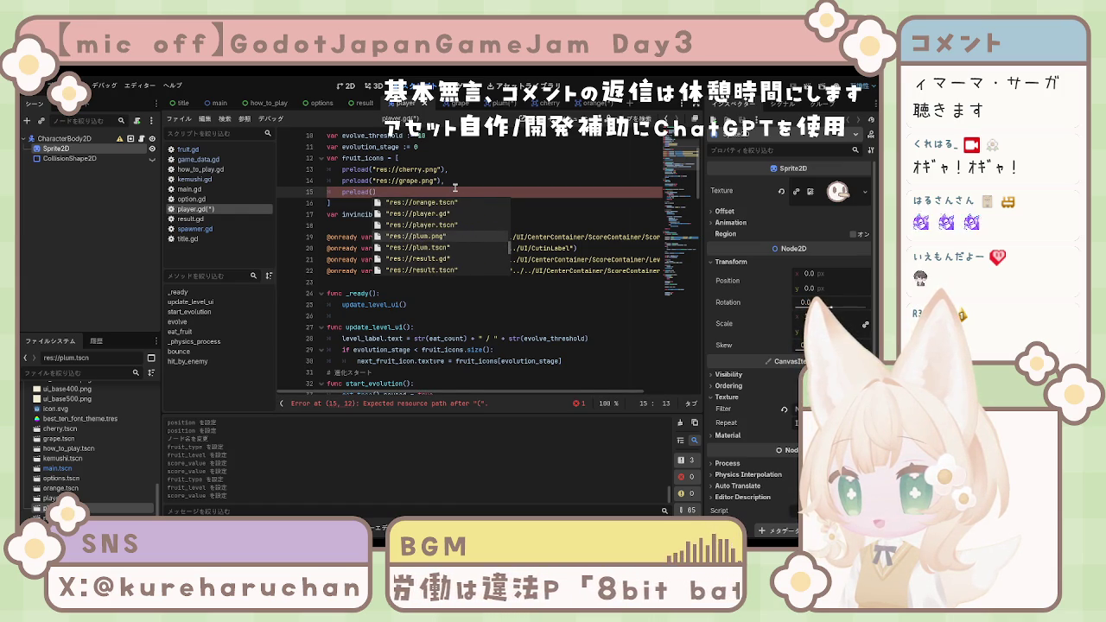
pyautogui.press('Return')
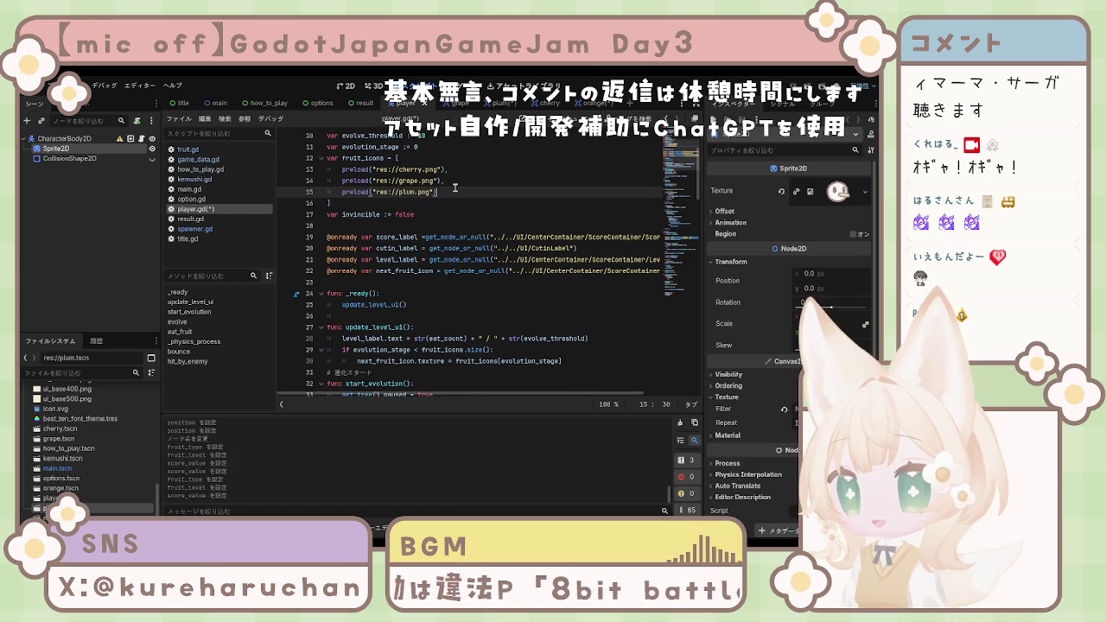
pyautogui.write(',')
# Step: Add another fruit_icons entry on the next line, preload("res://orange.png")
pyautogui.press('Return')
pyautogui.write('pre')
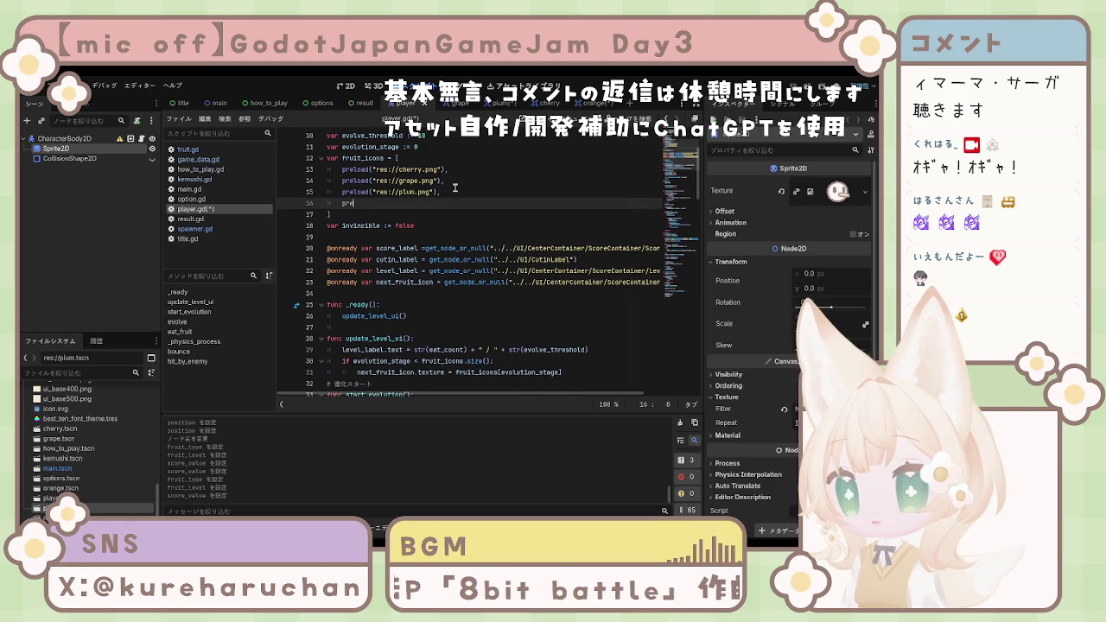
pyautogui.write('load')
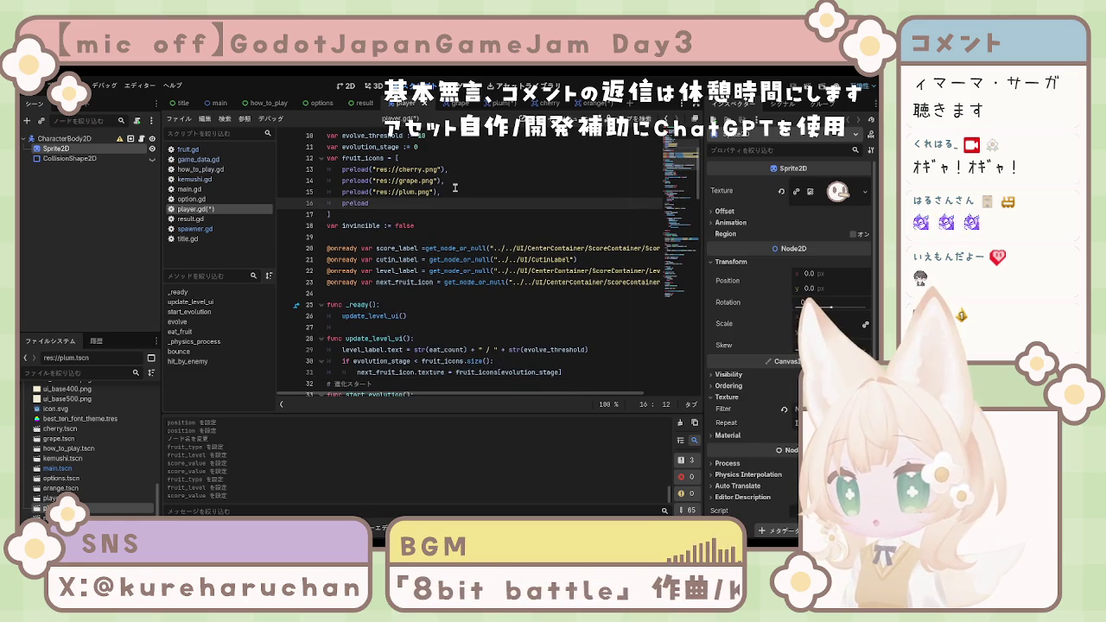
pyautogui.write('(')
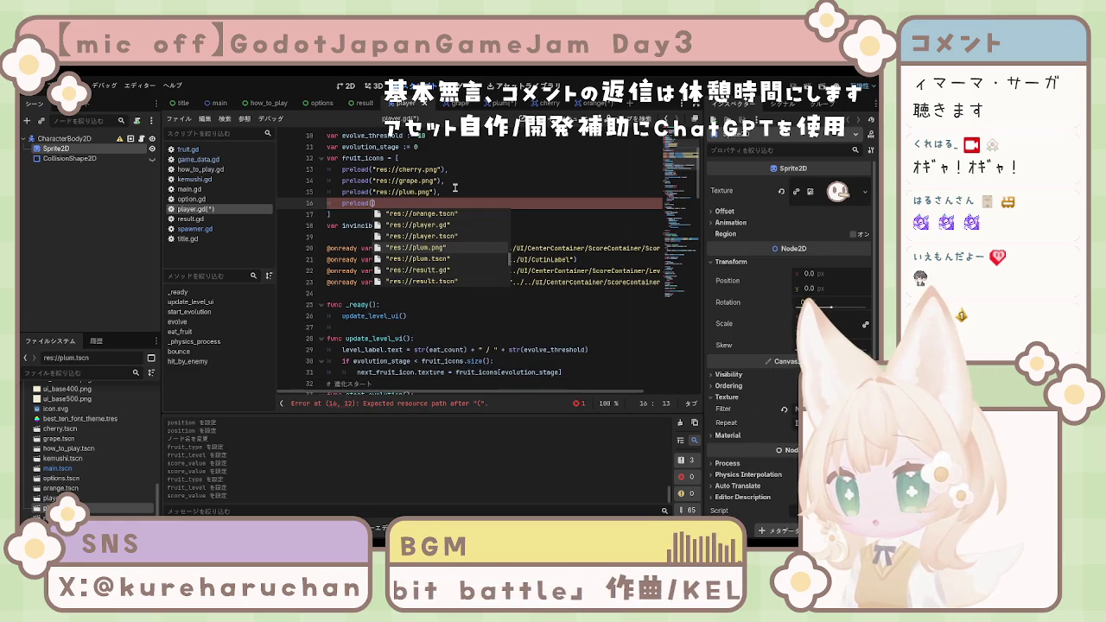
pyautogui.press('Down')
pyautogui.press('Down')
pyautogui.press('Down')
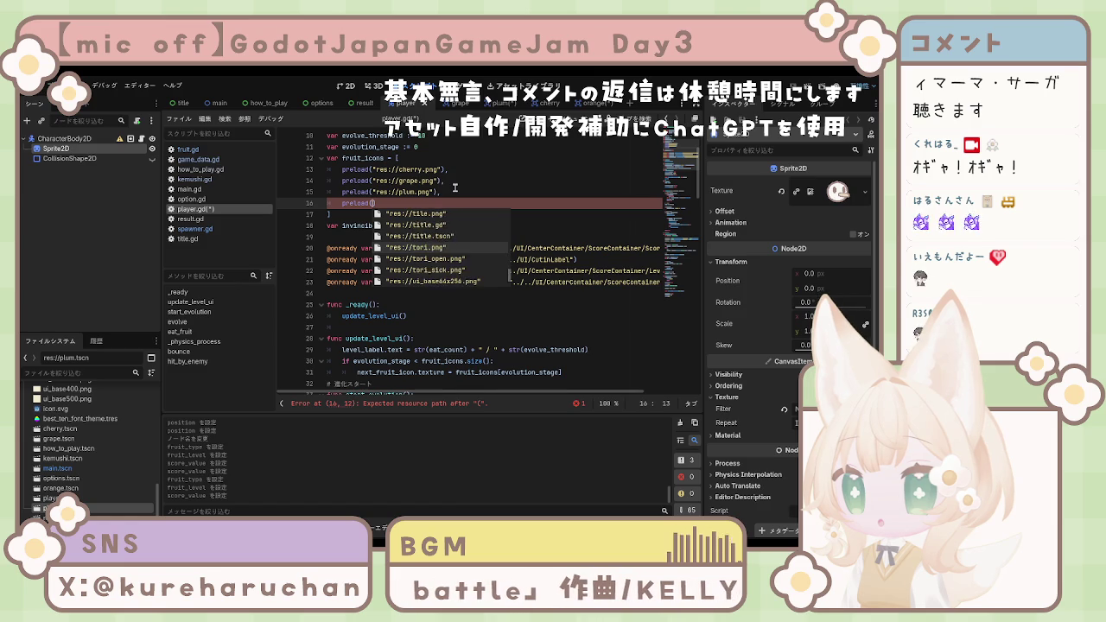
pyautogui.press('Down')
pyautogui.press('Down')
pyautogui.press('Down')
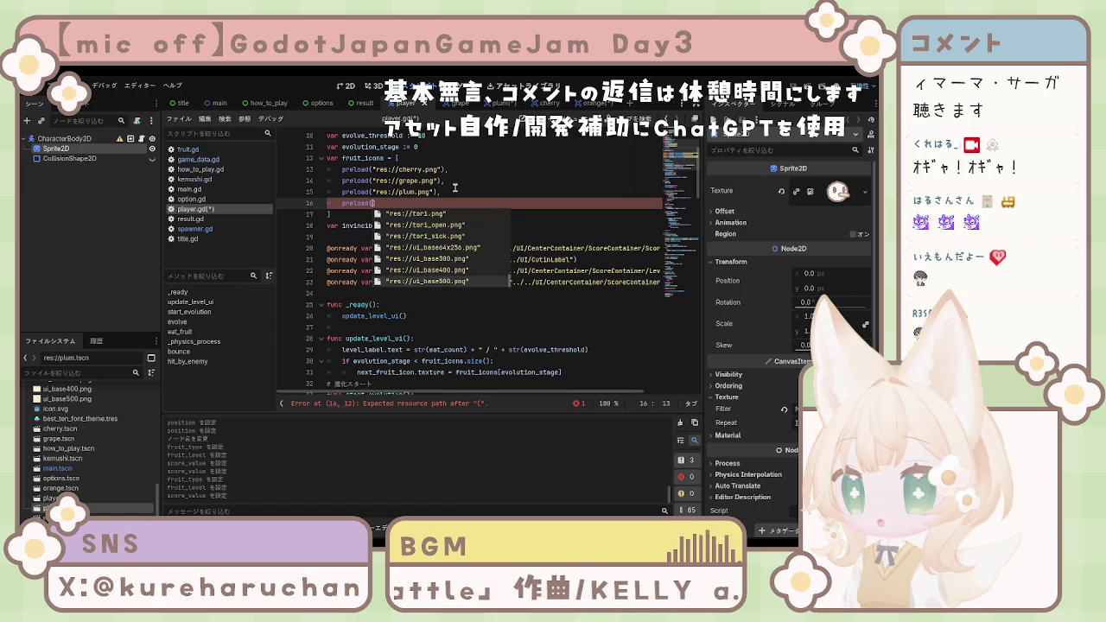
pyautogui.press('Up')
pyautogui.press('Up')
pyautogui.press('Up')
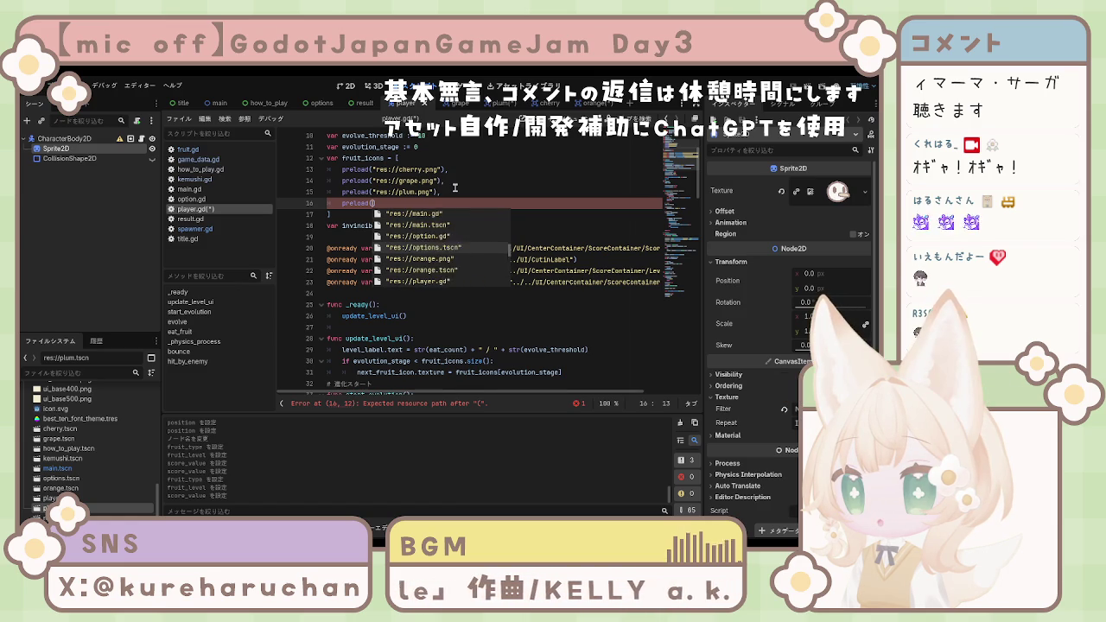
pyautogui.press('Down')
pyautogui.press('Return')
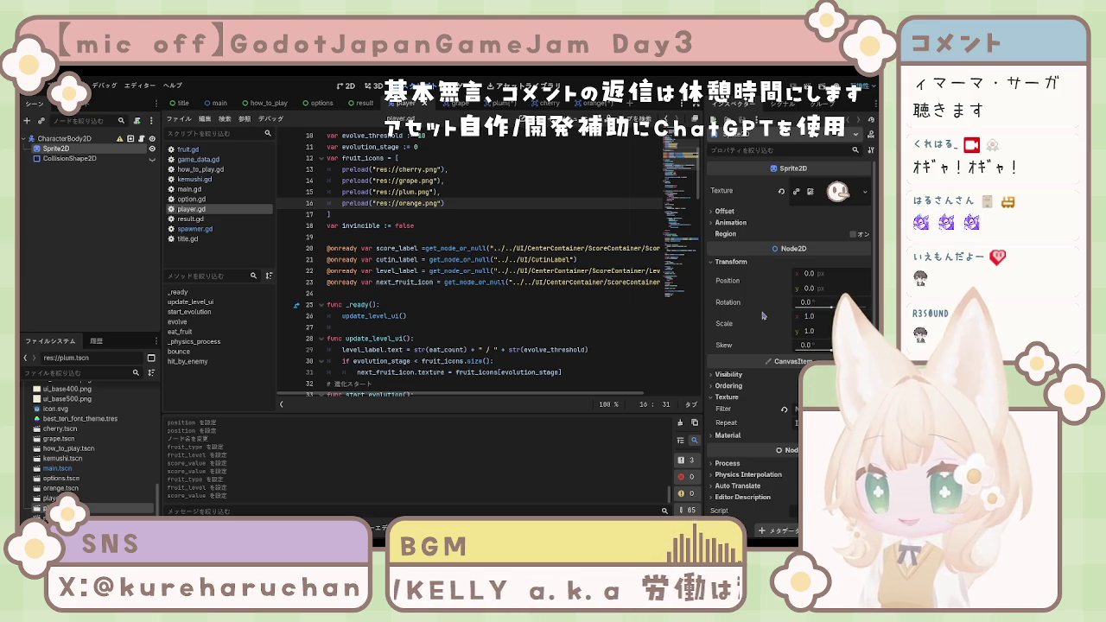
pyautogui.scroll(-2, 464, 304)
# Step: Fix the 'trues' typo to 'true' in _go_to_result, then select the max-stage if/else block
pyautogui.scroll(-2, 464, 304)
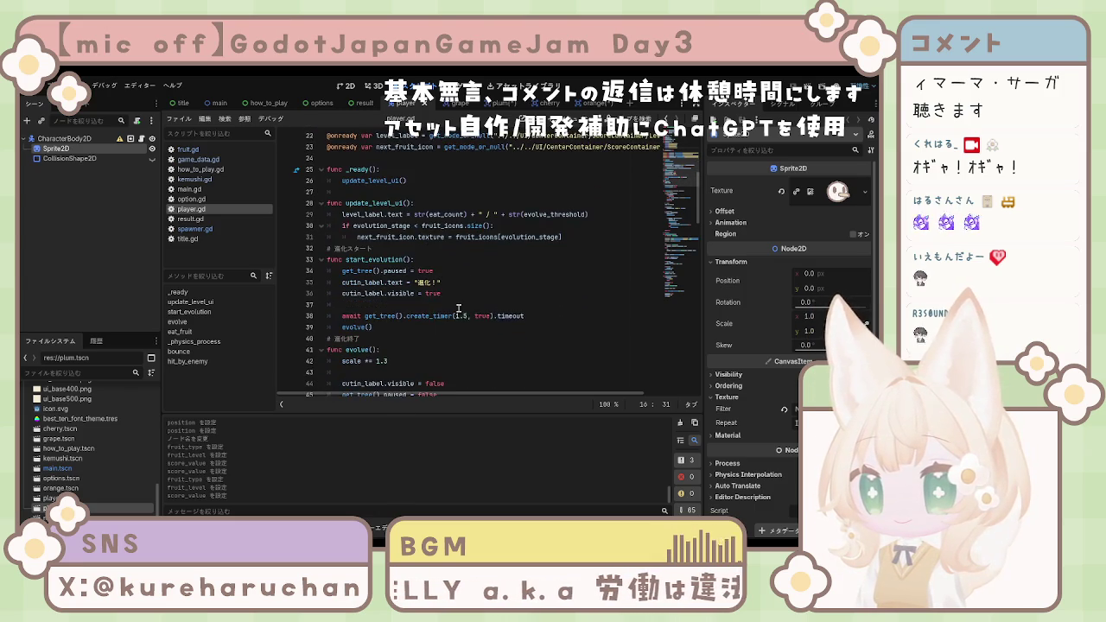
pyautogui.scroll(-6, 461, 312)
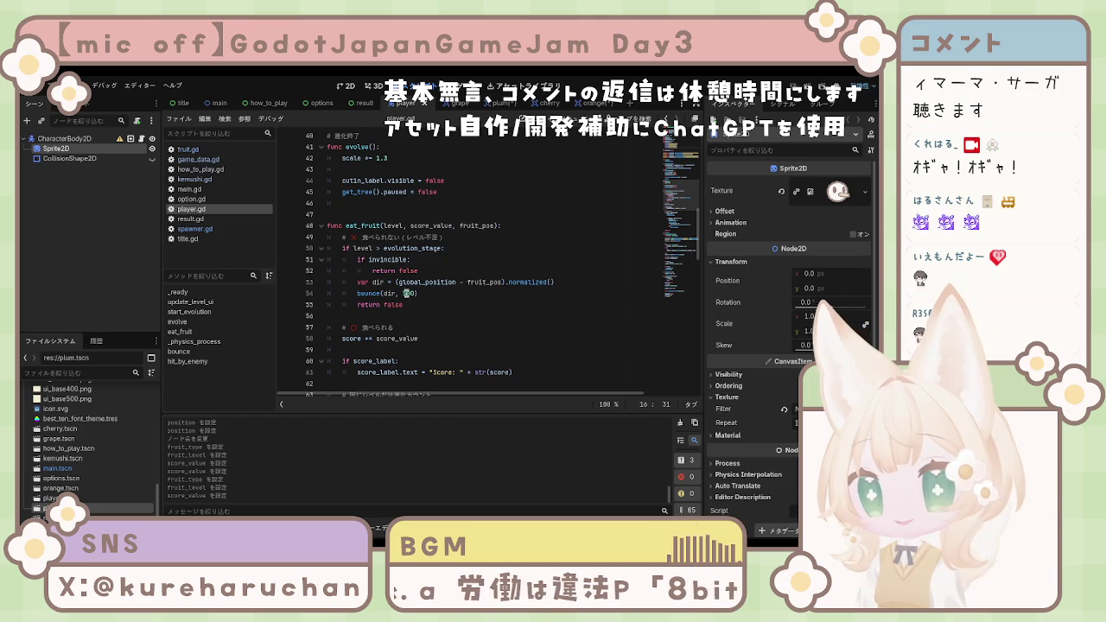
pyautogui.scroll(-6, 439, 296)
pyautogui.click(460, 294)
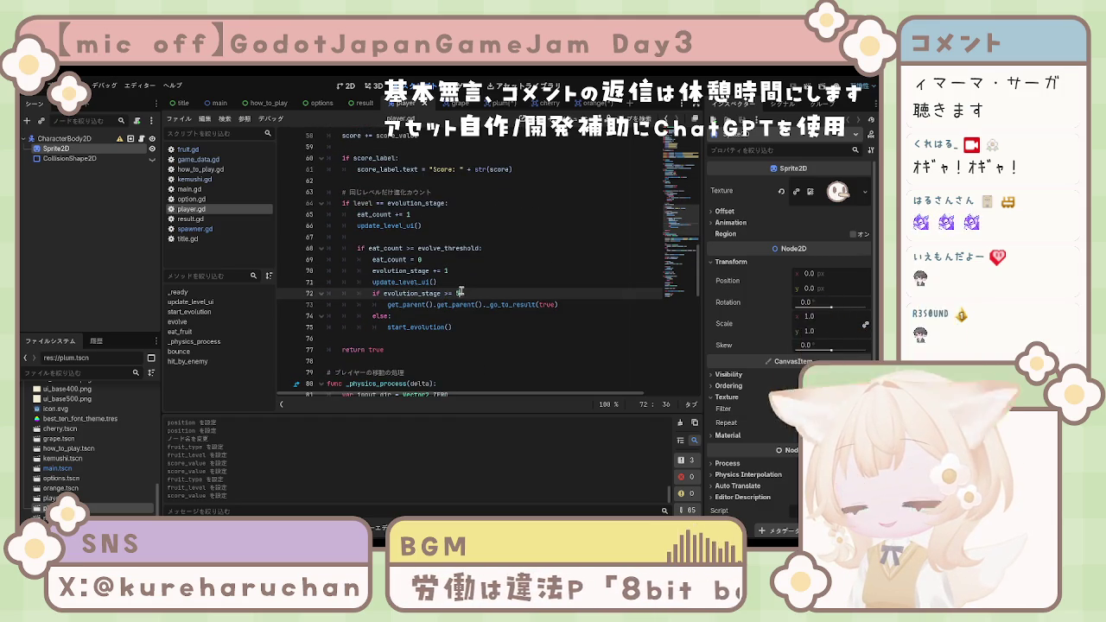
pyautogui.click(542, 351)
pyautogui.write('s')
pyautogui.click(453, 326)
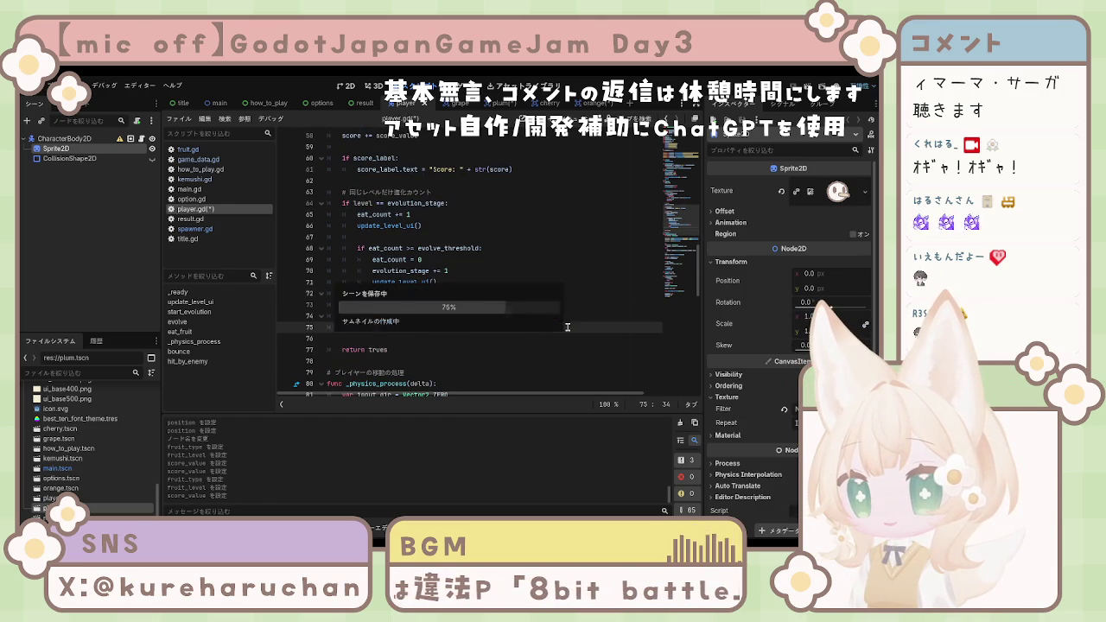
pyautogui.click(415, 351)
pyautogui.press('BackSpace')
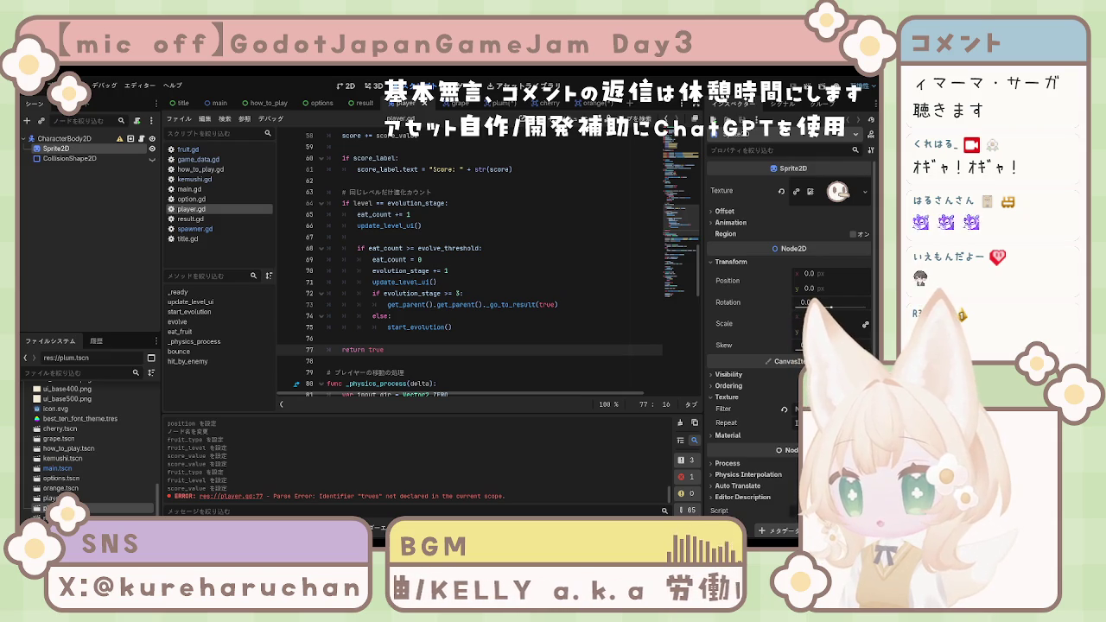
pyautogui.moveTo(372, 293)
pyautogui.mouseDown()
pyautogui.moveTo(471, 294)
pyautogui.moveTo(594, 325)
pyautogui.mouseUp()
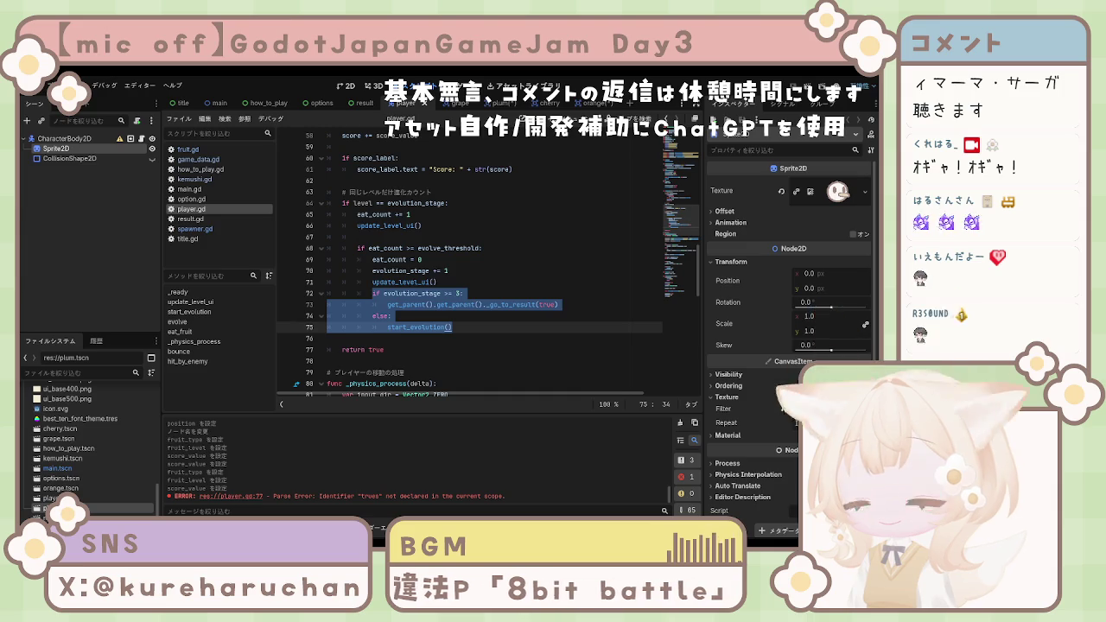
pyautogui.scroll(-2, 493, 259)
pyautogui.scroll(-4, 492, 259)
pyautogui.scroll(8, 493, 259)
pyautogui.scroll(17, 492, 259)
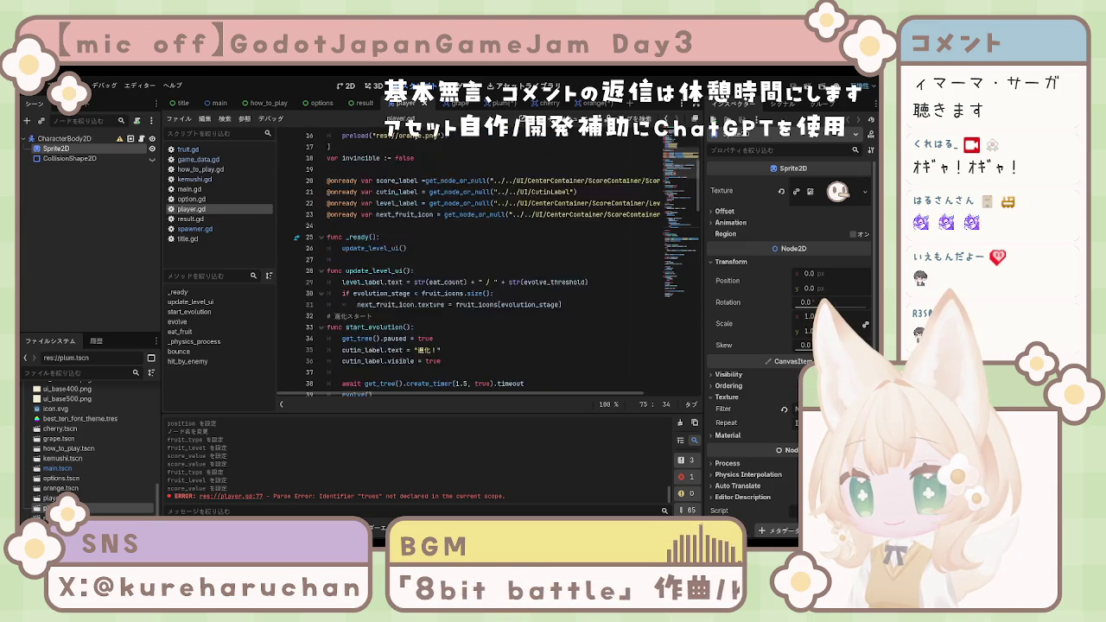
pyautogui.scroll(-5, 502, 260)
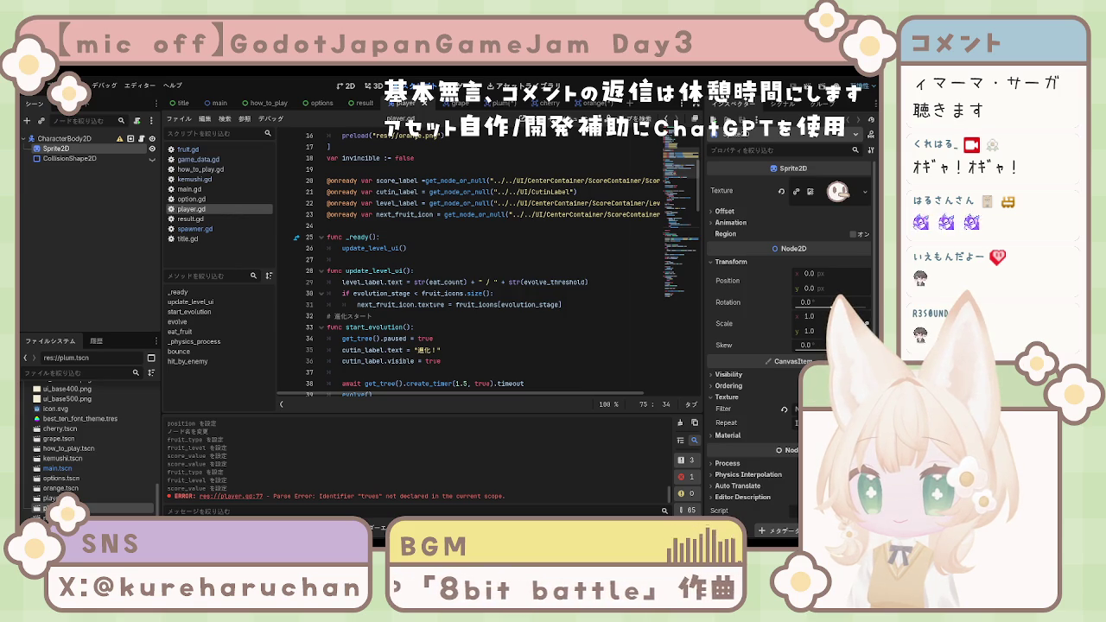
pyautogui.scroll(-3, 493, 259)
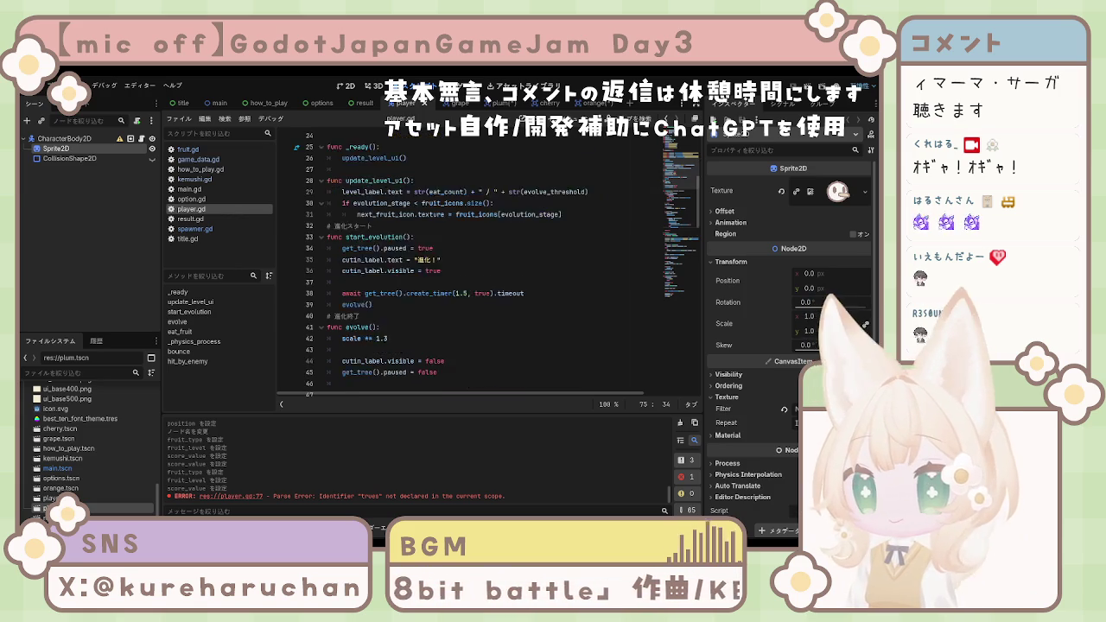
pyautogui.scroll(-5, 493, 259)
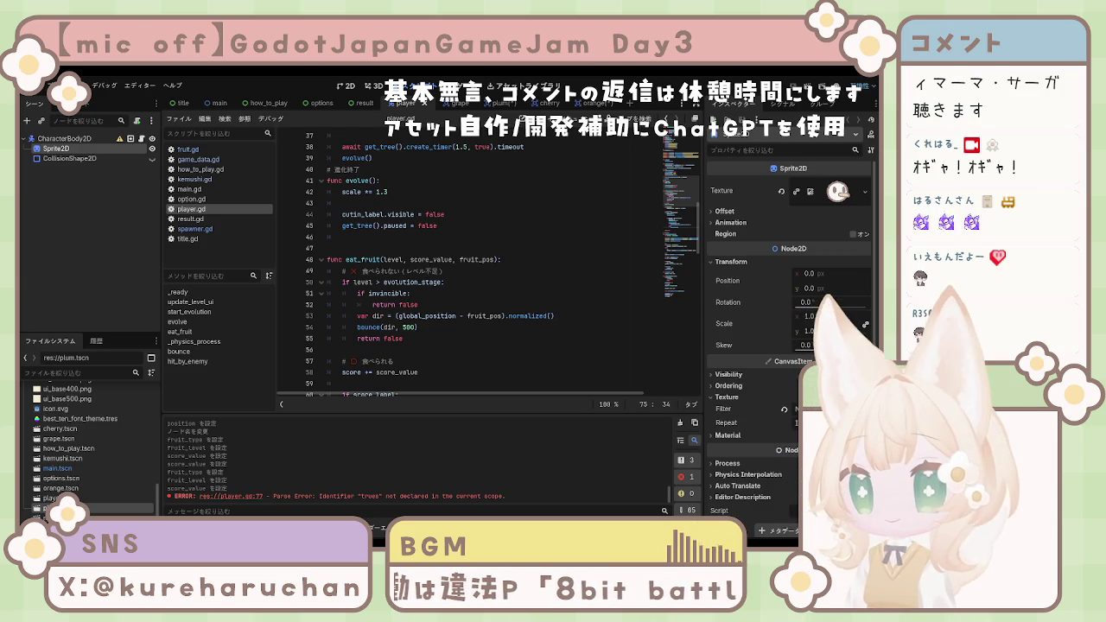
pyautogui.click(183, 103)
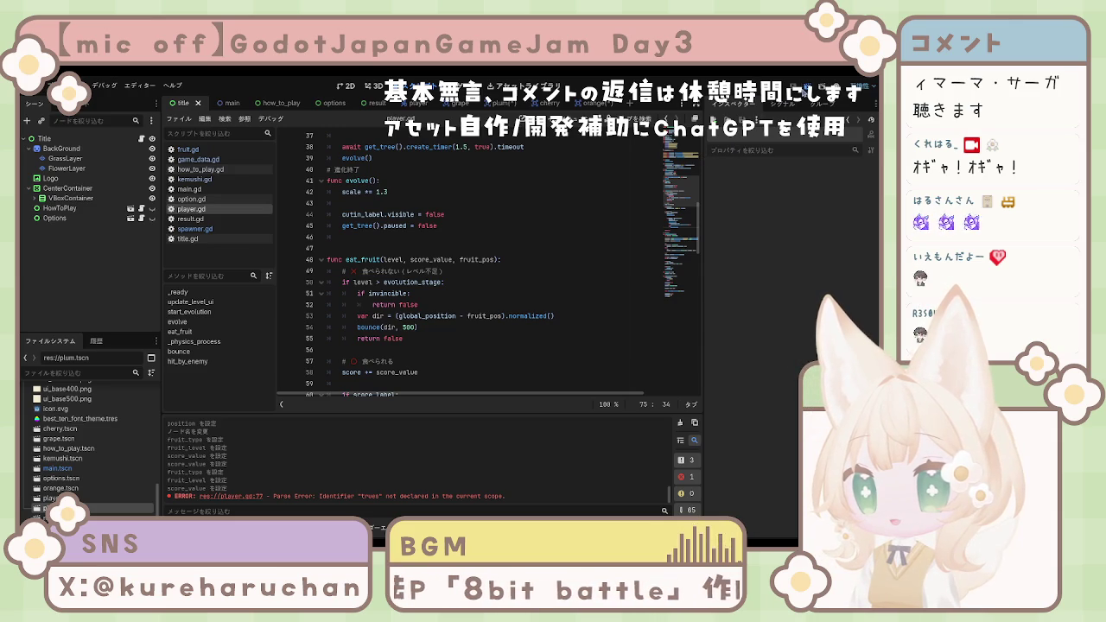
# Step: Run the game with F5 to test it, then switch to spawner.gd
pyautogui.press('F5')
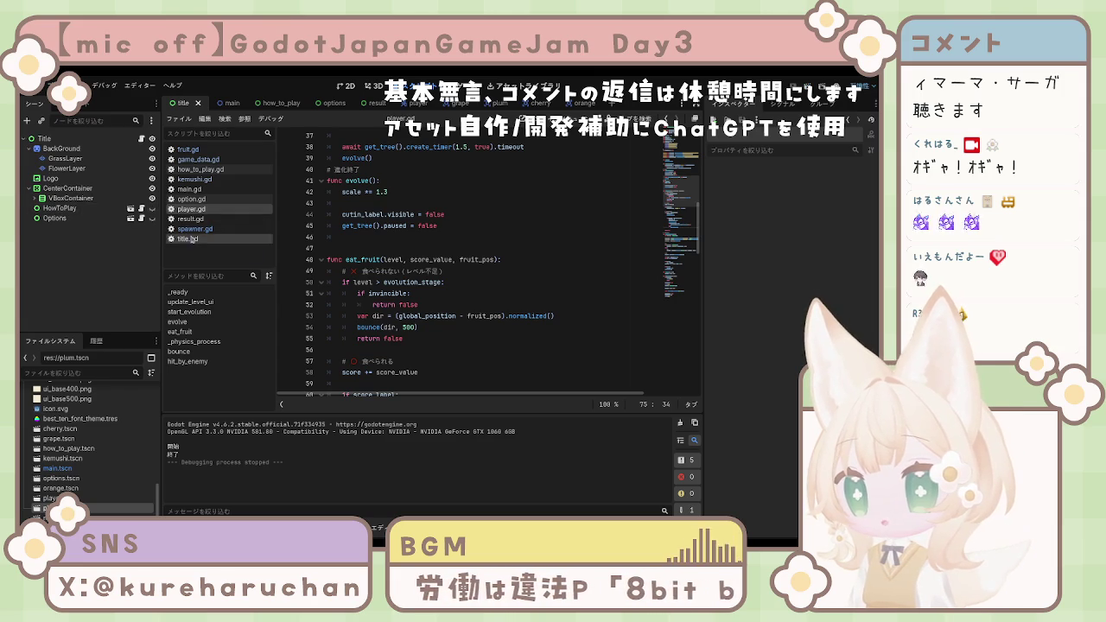
pyautogui.click(207, 228)
pyautogui.scroll(2, 476, 245)
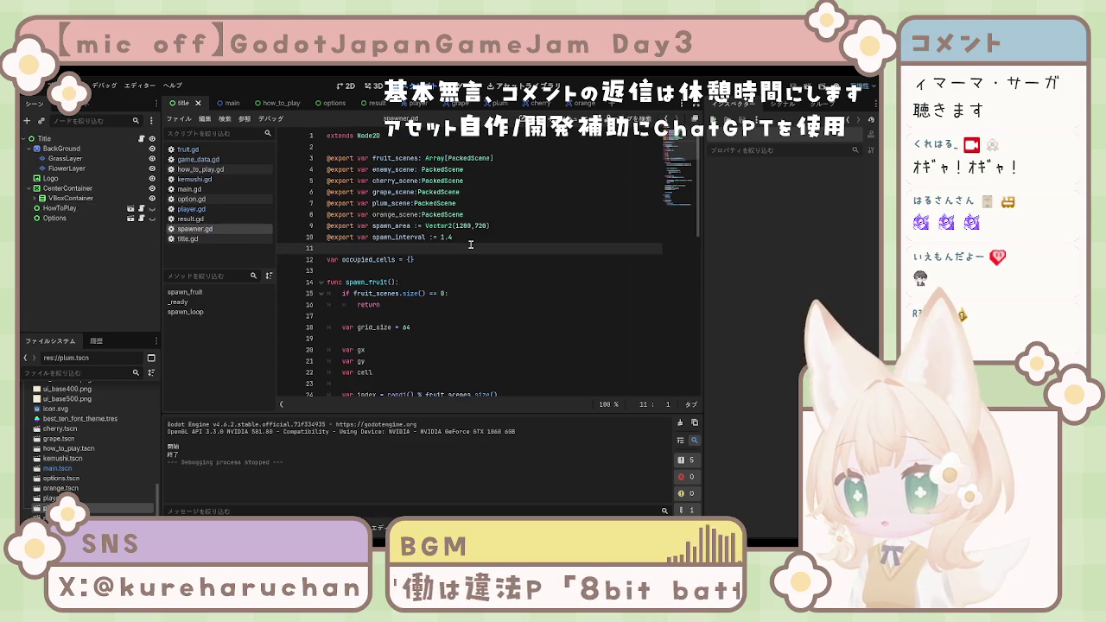
pyautogui.click(467, 216)
pyautogui.click(395, 236)
pyautogui.click(399, 216)
pyautogui.click(452, 280)
pyautogui.scroll(-4, 463, 275)
pyautogui.scroll(-4, 463, 275)
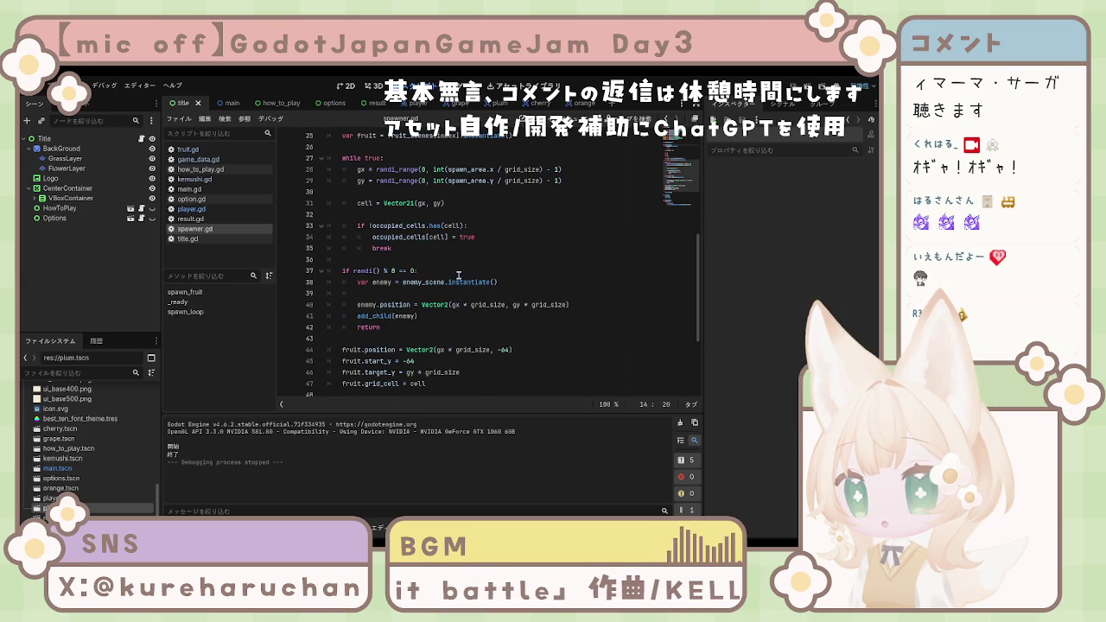
pyautogui.scroll(1, 452, 304)
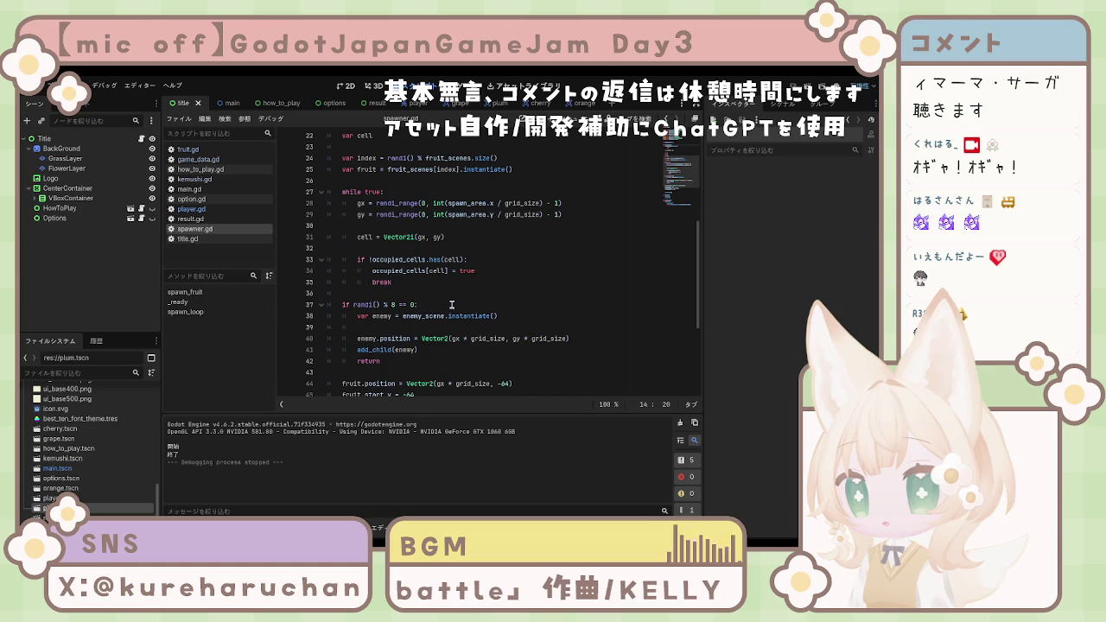
pyautogui.scroll(1, 452, 304)
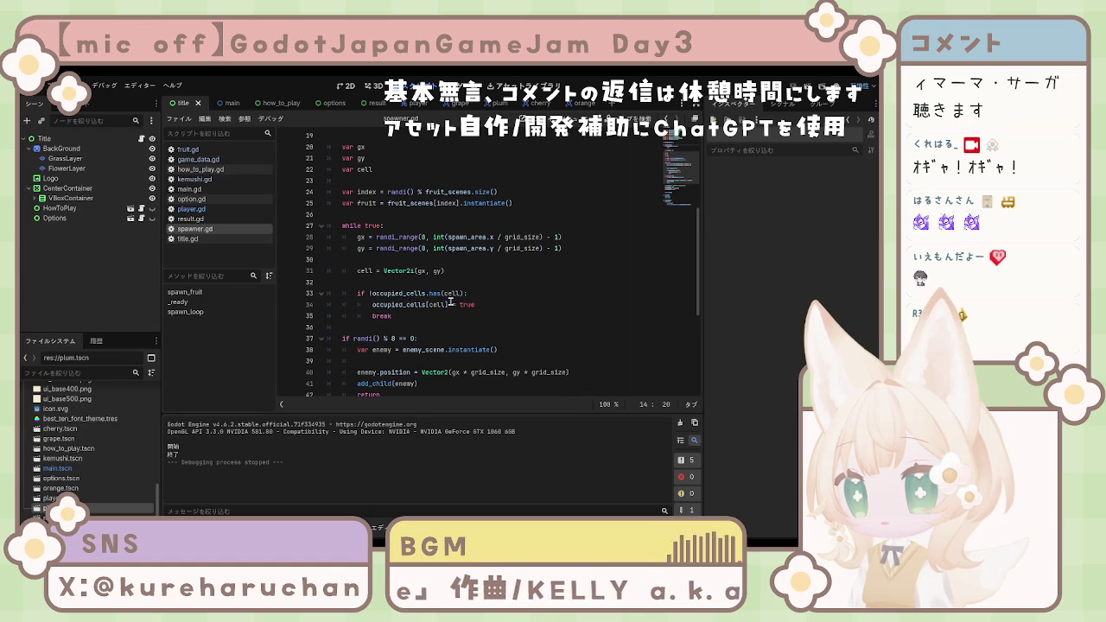
pyautogui.scroll(1, 450, 301)
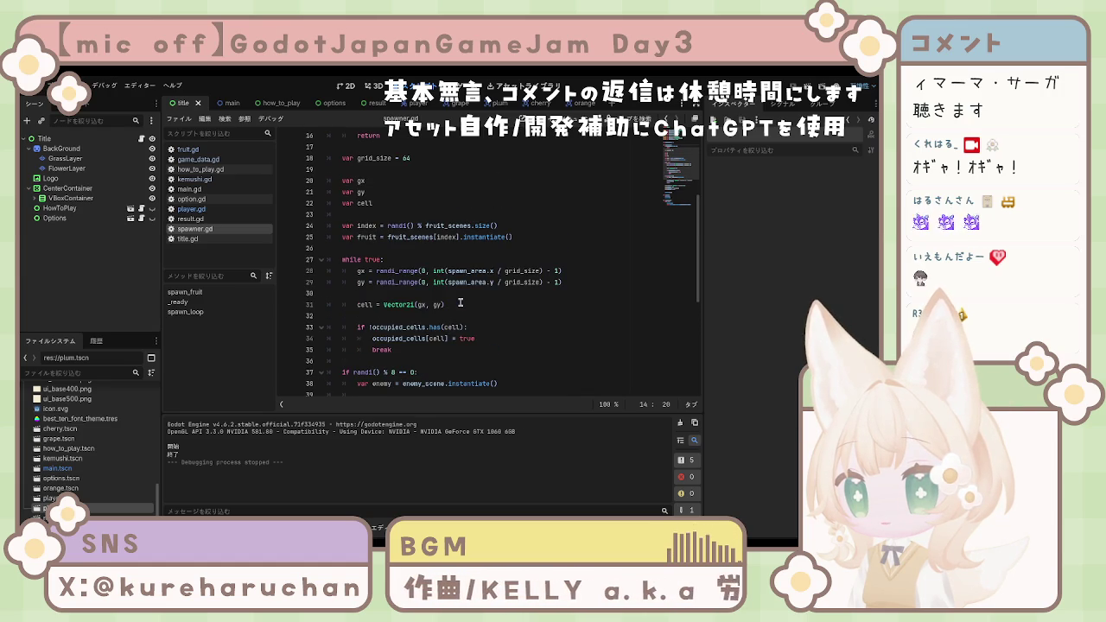
pyautogui.scroll(1, 460, 302)
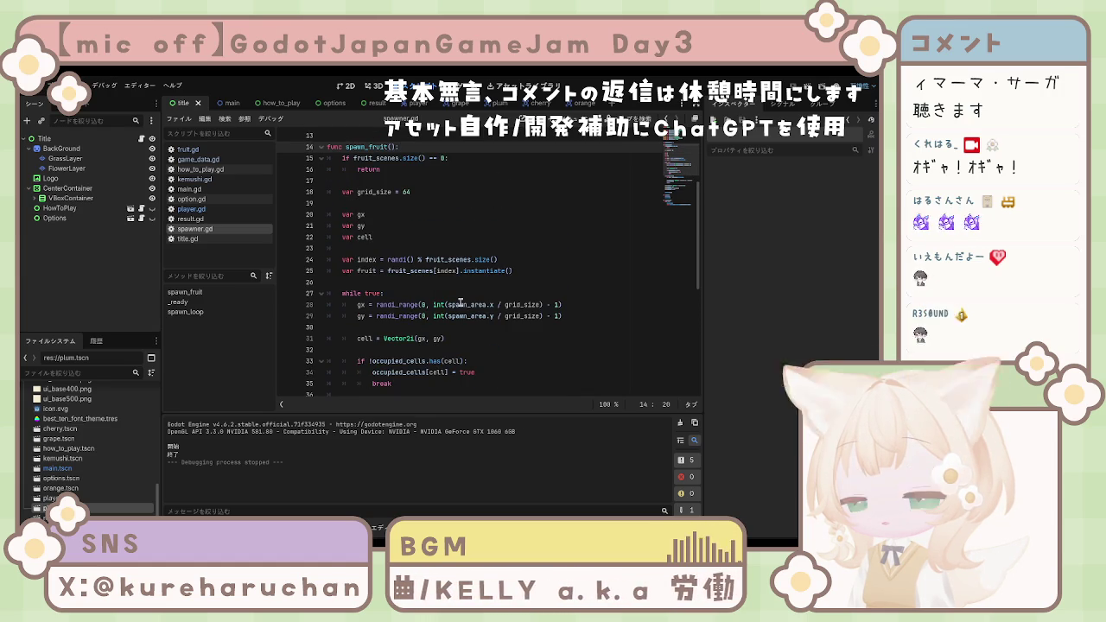
pyautogui.scroll(-6, 460, 303)
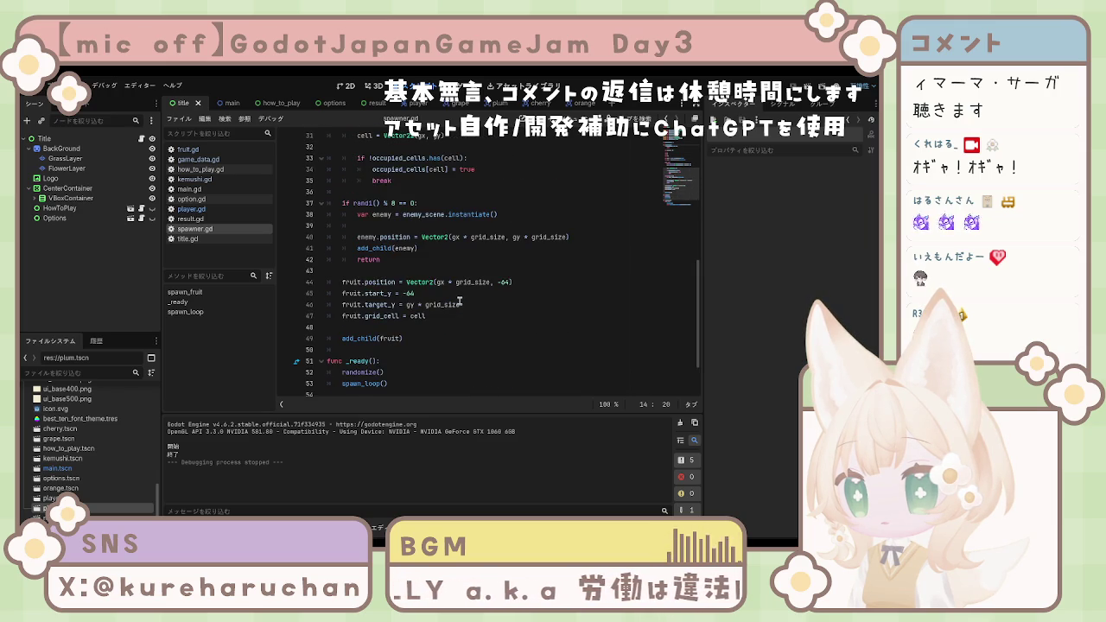
pyautogui.scroll(-2, 460, 301)
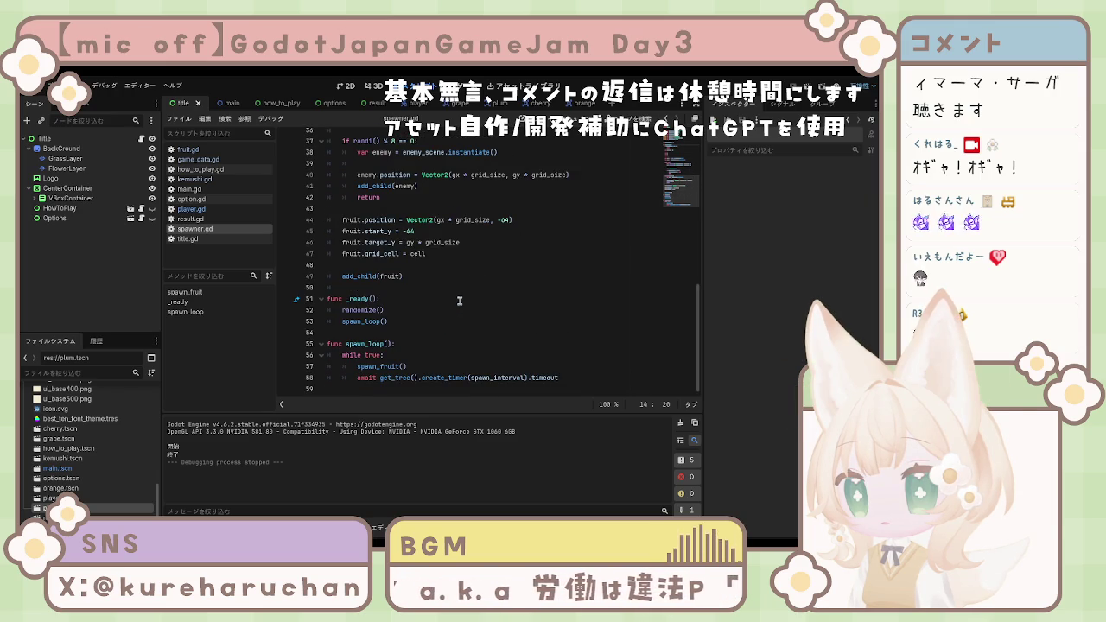
pyautogui.click(460, 301)
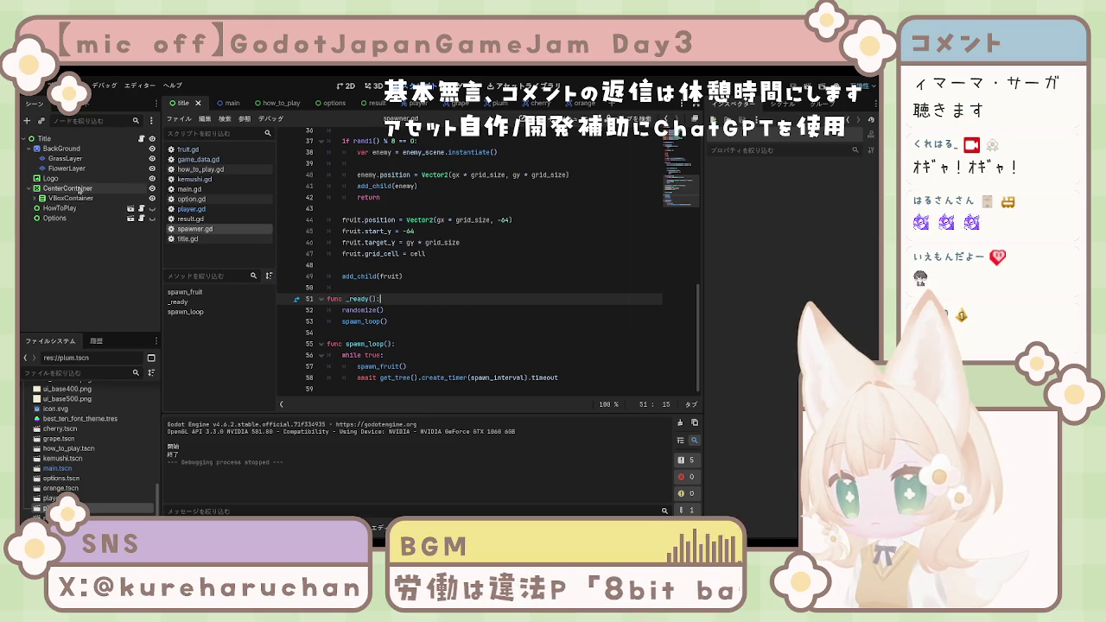
pyautogui.click(48, 141)
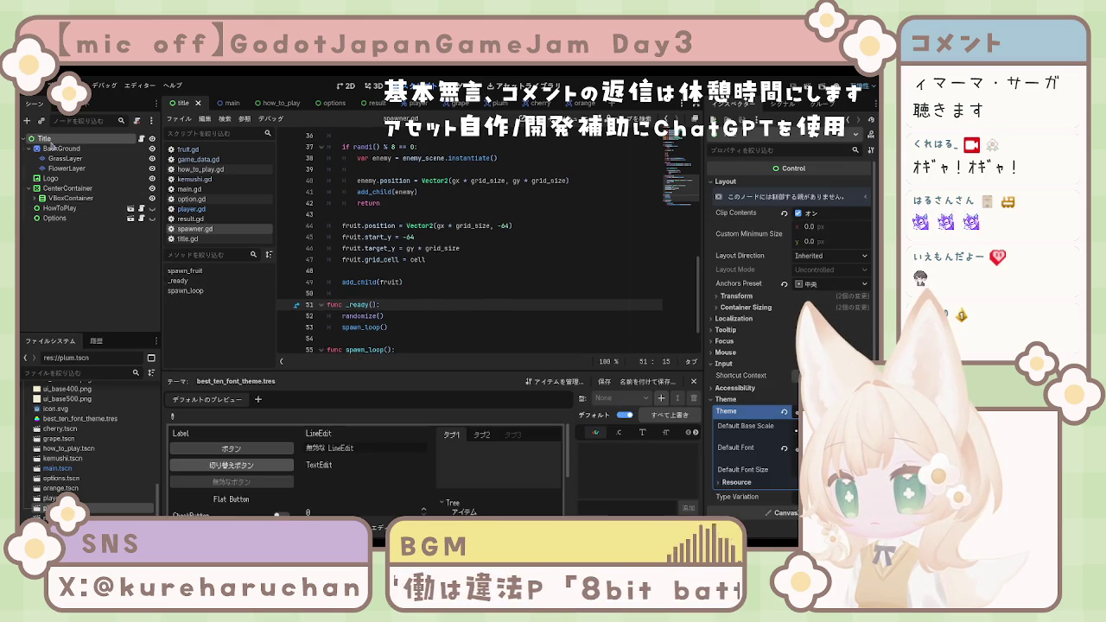
# Step: Open cherry.tscn from the FileSystem dock, then open orange.tscn instead
pyautogui.click(78, 239)
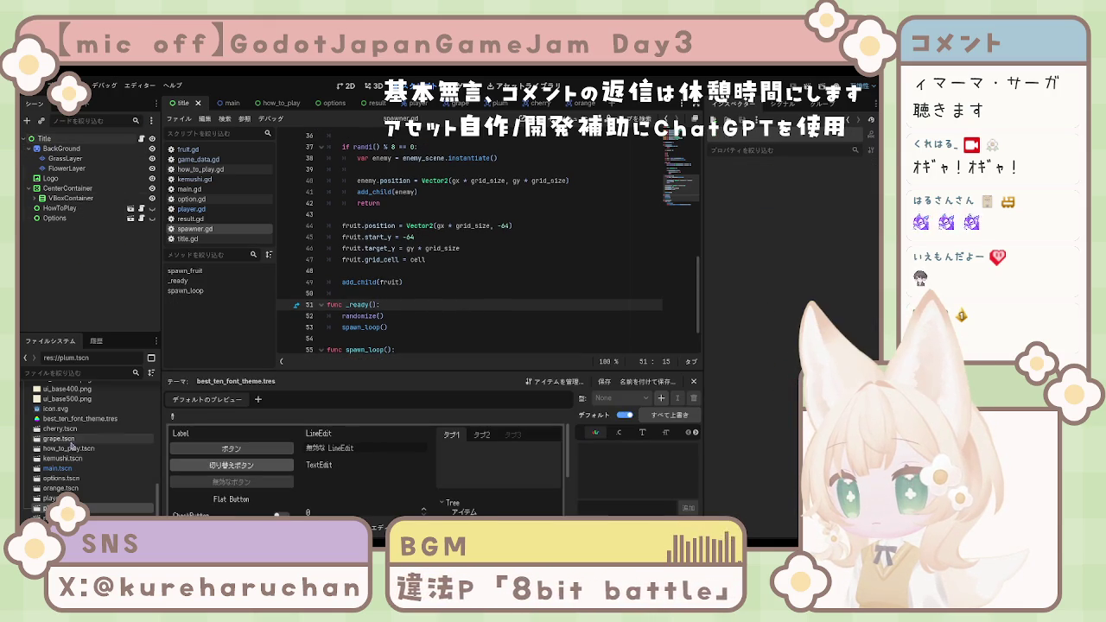
pyautogui.click(66, 431)
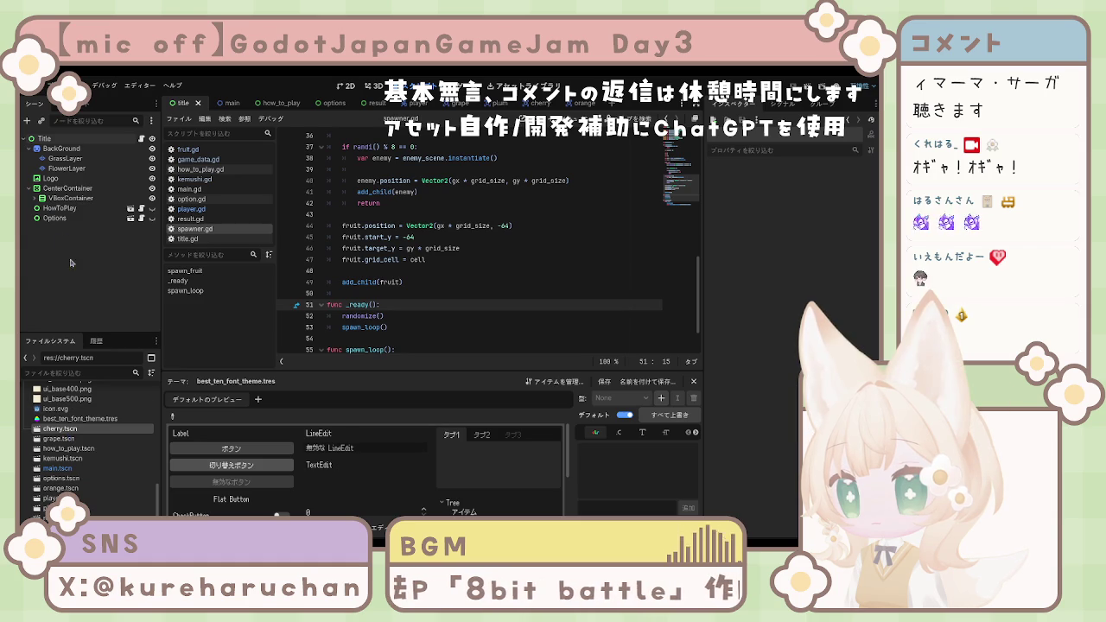
pyautogui.doubleClick(80, 434)
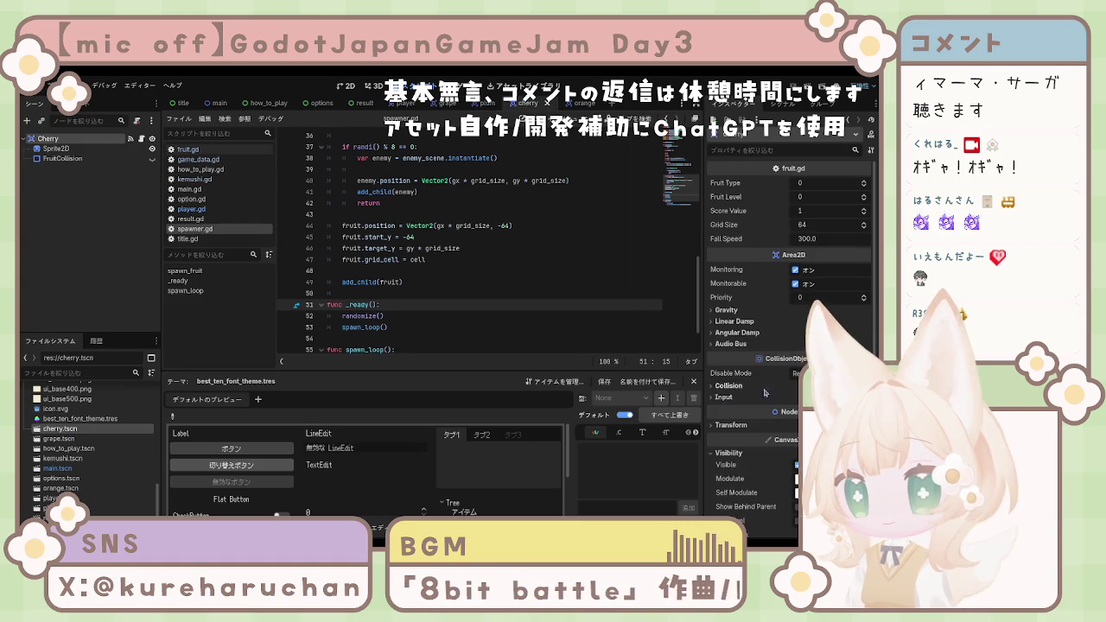
pyautogui.scroll(-5, 751, 380)
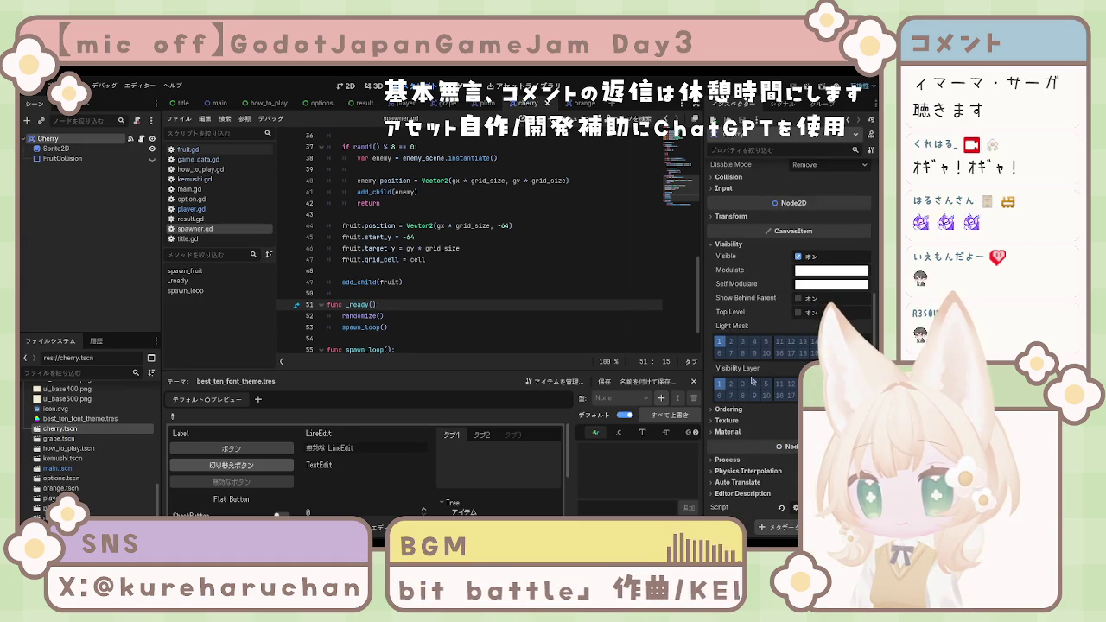
pyautogui.scroll(3, 751, 380)
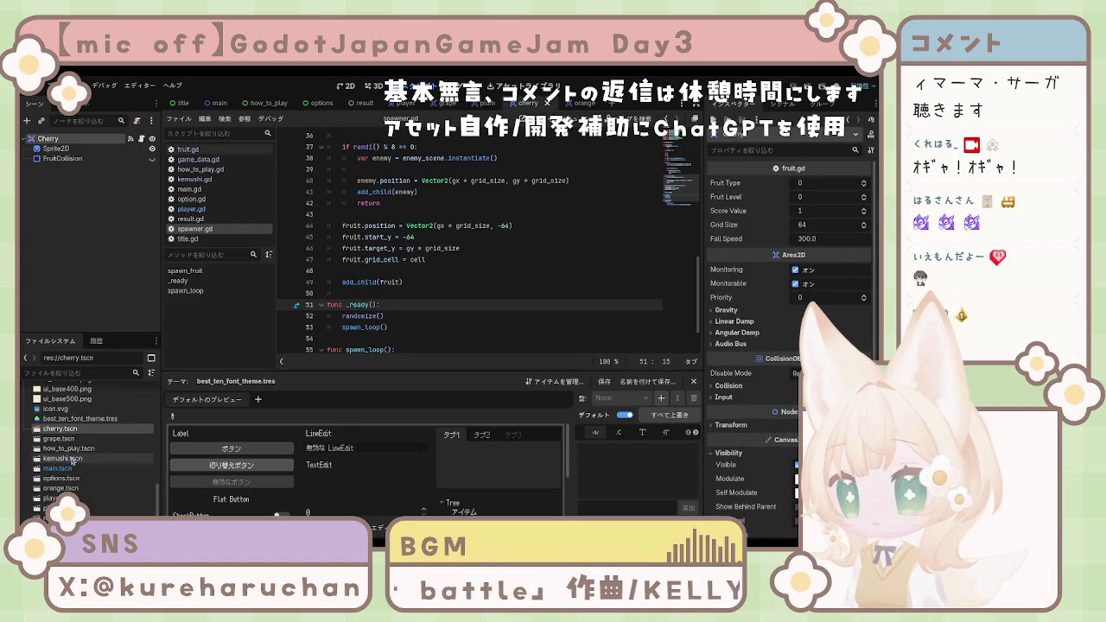
pyautogui.click(63, 488)
pyautogui.click(53, 508)
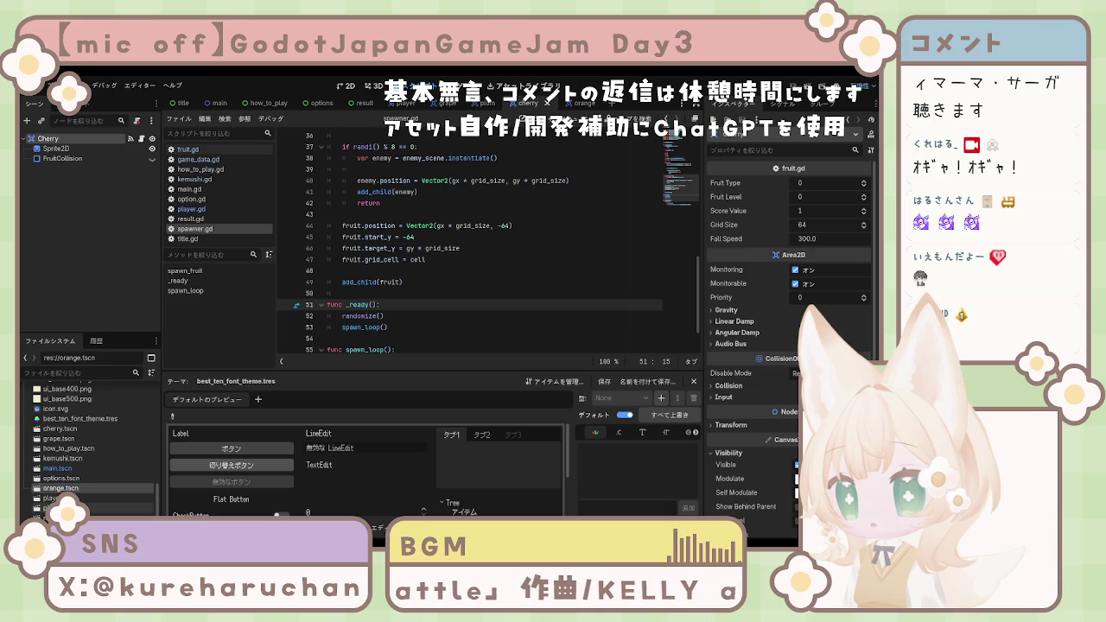
pyautogui.scroll(-5, 765, 415)
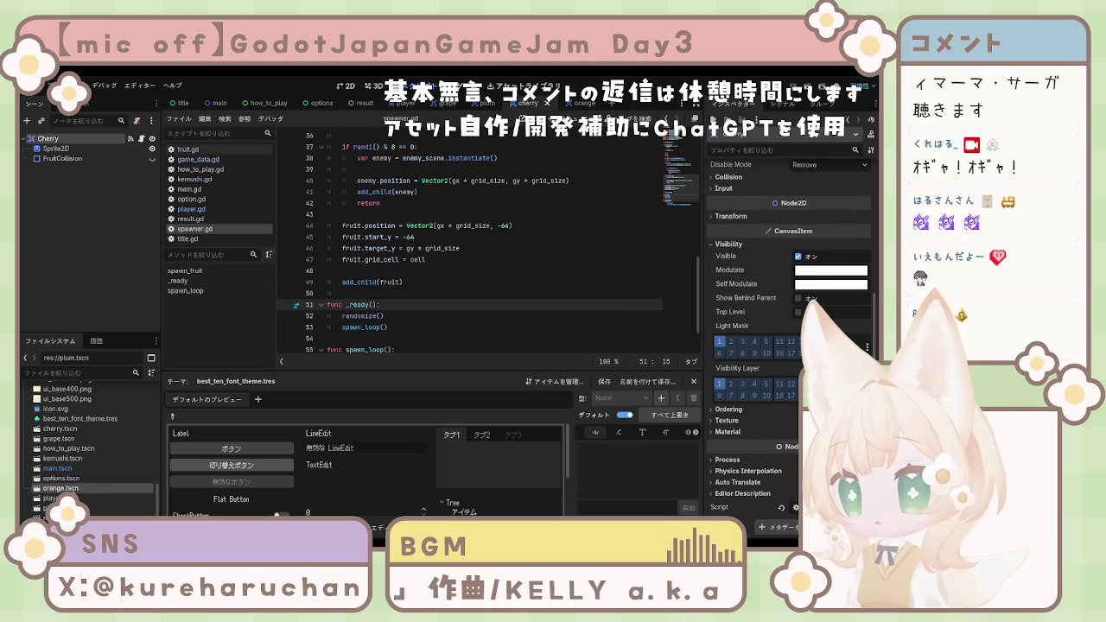
pyautogui.doubleClick(61, 488)
pyautogui.scroll(-2, 735, 473)
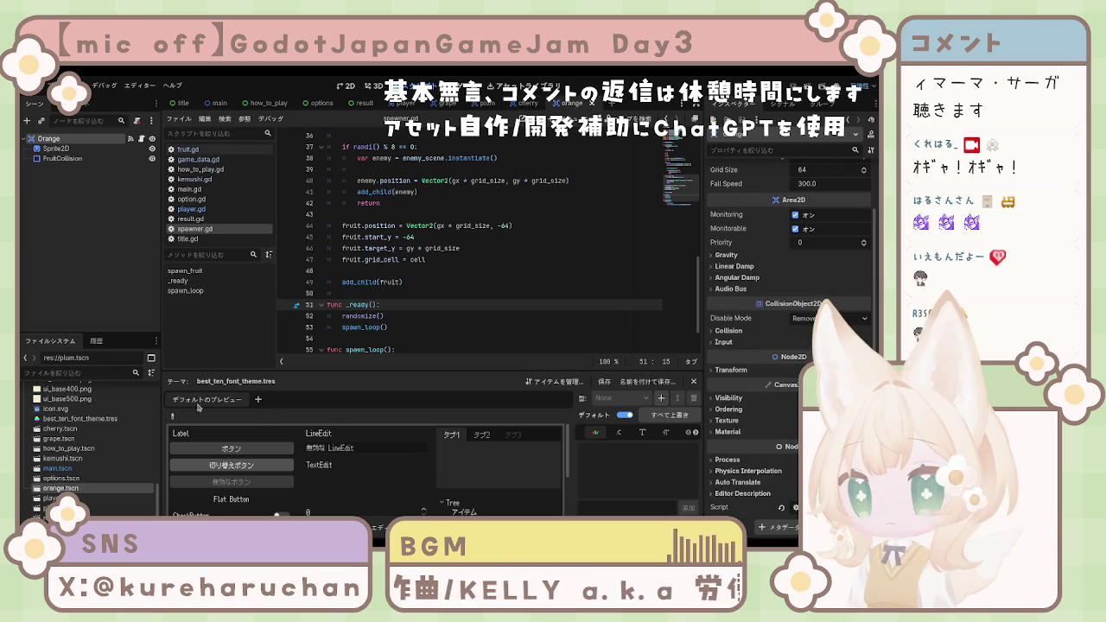
pyautogui.scroll(-5, 94, 429)
pyautogui.scroll(5, 93, 429)
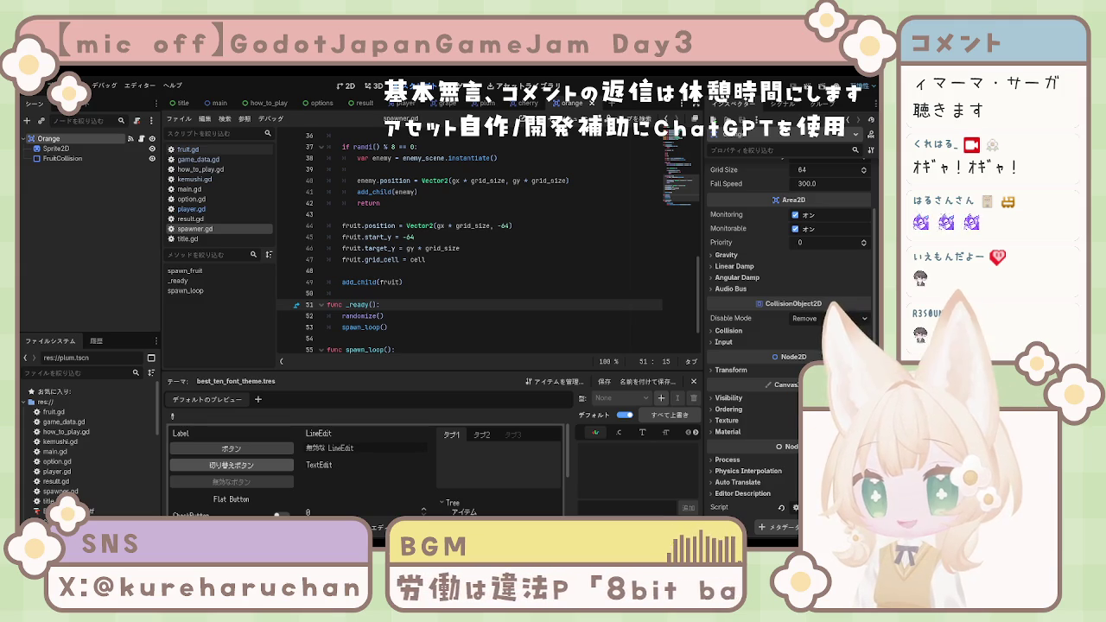
pyautogui.click(413, 319)
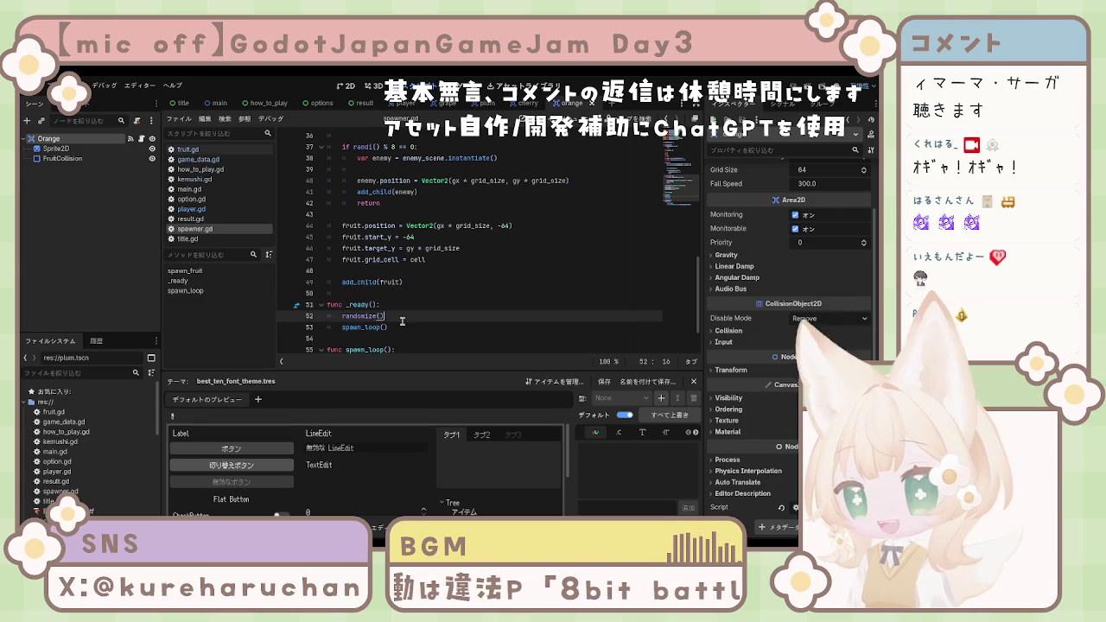
# Step: Review spawner.gd's fruit scene exports such as orange_scene, then switch to game_data.gd
pyautogui.scroll(6, 406, 311)
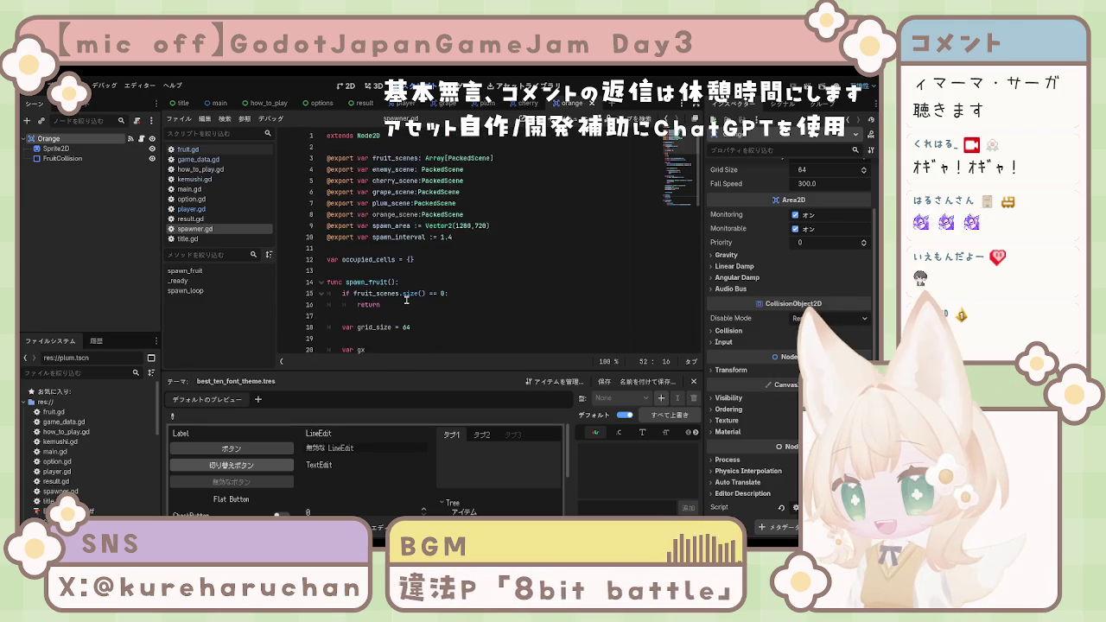
pyautogui.scroll(6, 401, 298)
pyautogui.click(413, 214)
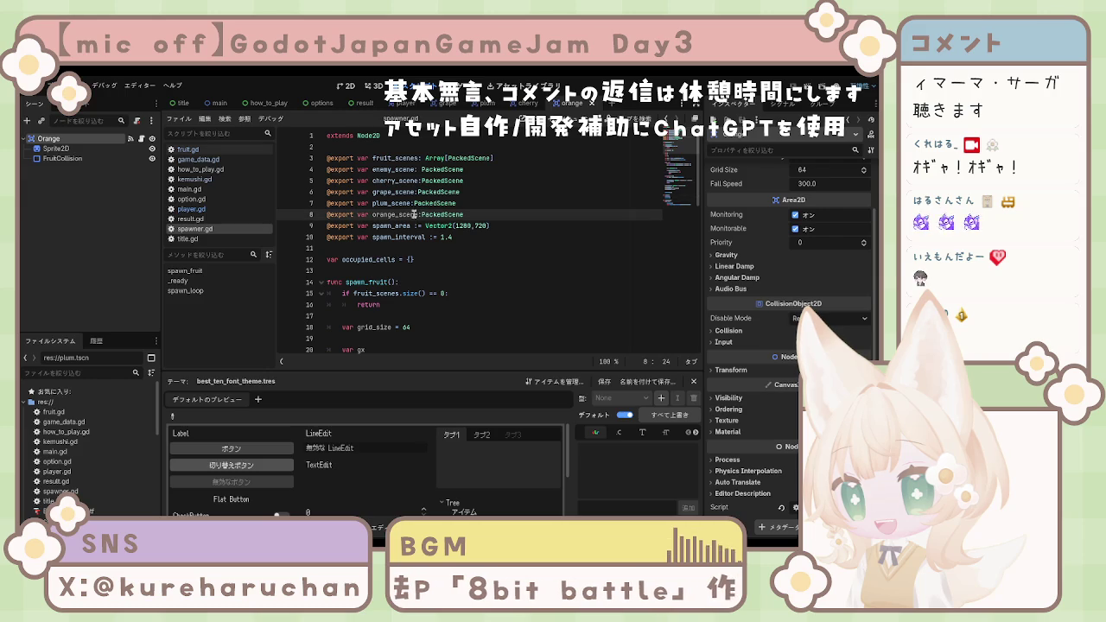
pyautogui.scroll(-10, 513, 272)
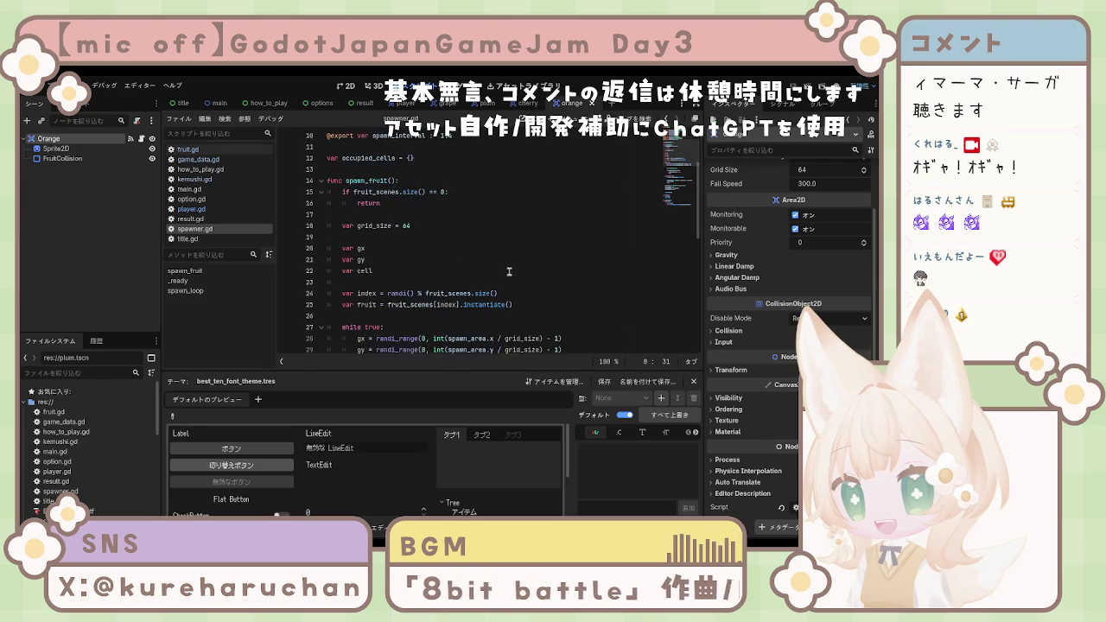
pyautogui.scroll(2, 510, 293)
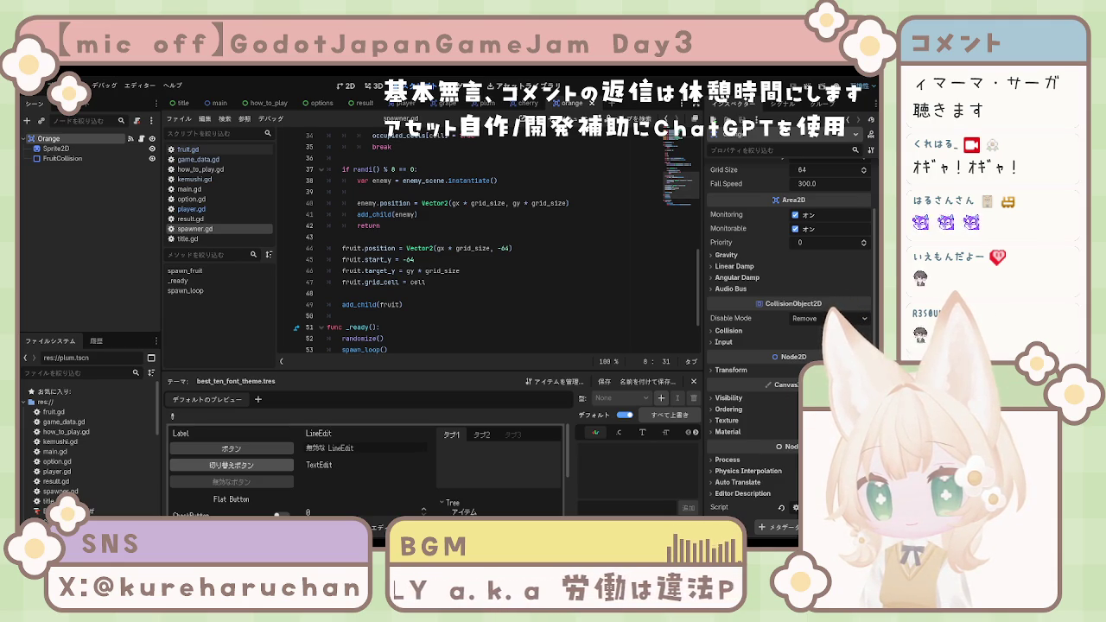
pyautogui.click(194, 160)
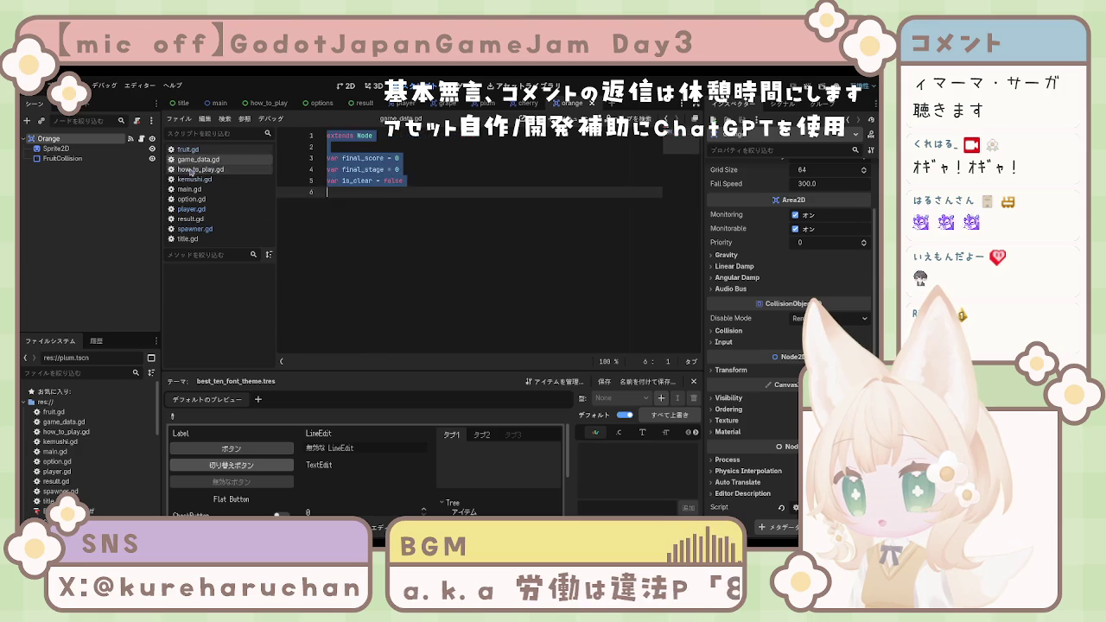
# Step: Read through main.gd and player.gd, then switch to the main scene
pyautogui.click(188, 170)
pyautogui.click(190, 189)
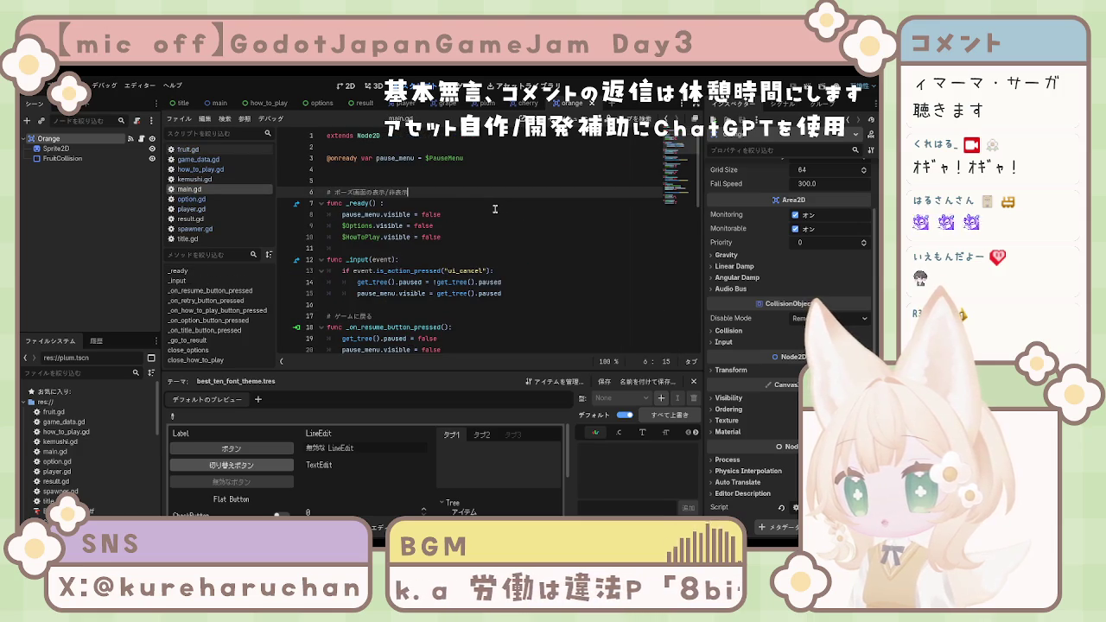
pyautogui.scroll(-2, 485, 222)
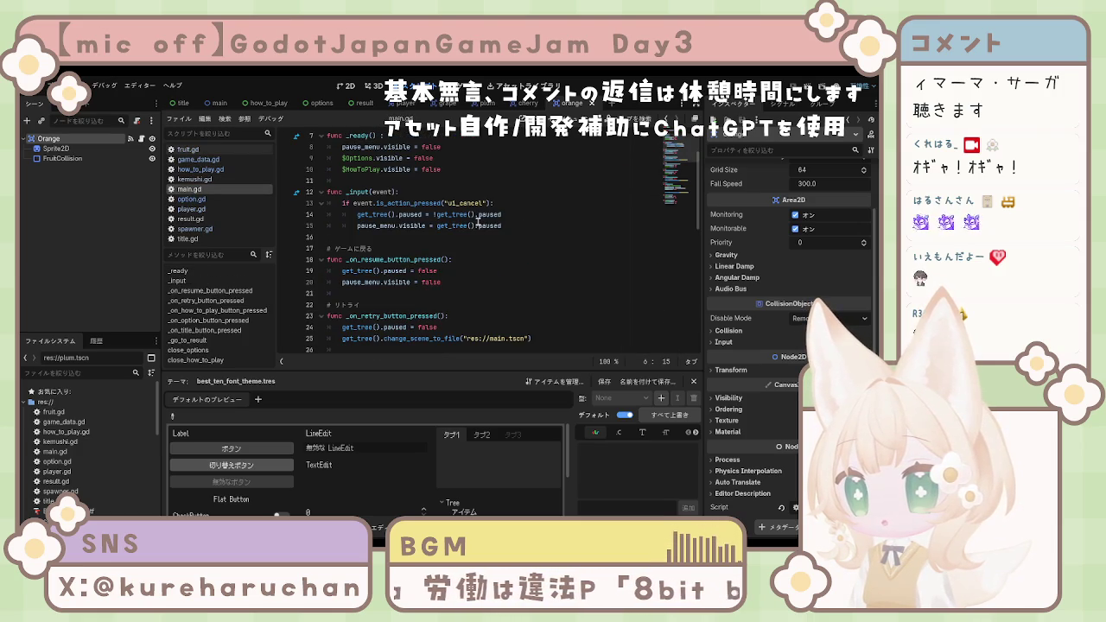
pyautogui.scroll(-7, 477, 221)
pyautogui.scroll(-4, 478, 221)
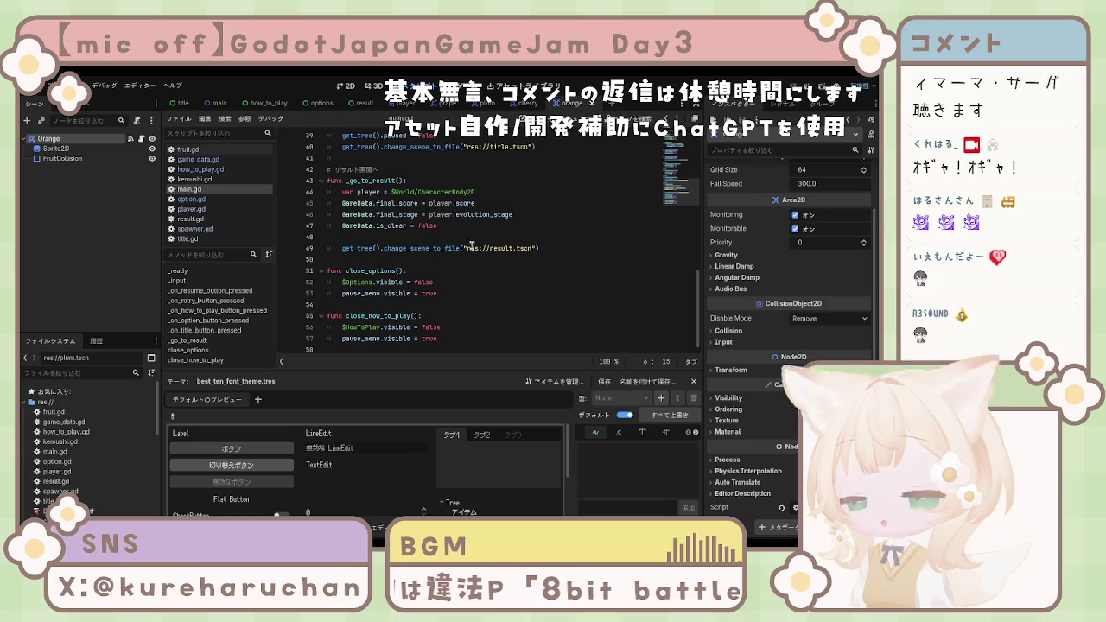
pyautogui.scroll(13, 471, 267)
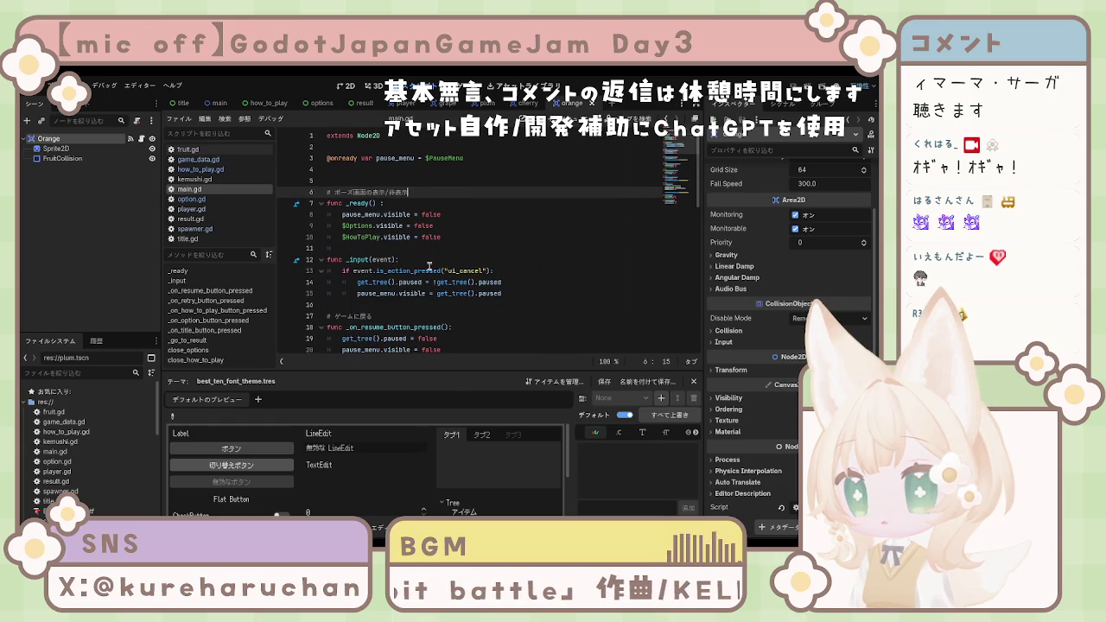
pyautogui.click(191, 209)
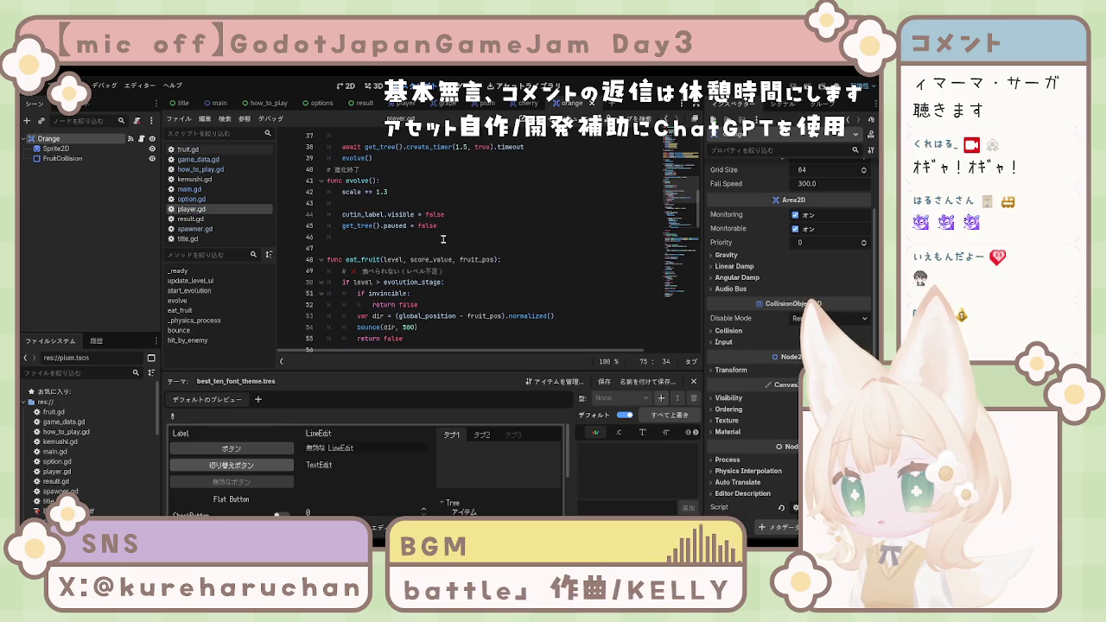
pyautogui.scroll(2, 487, 242)
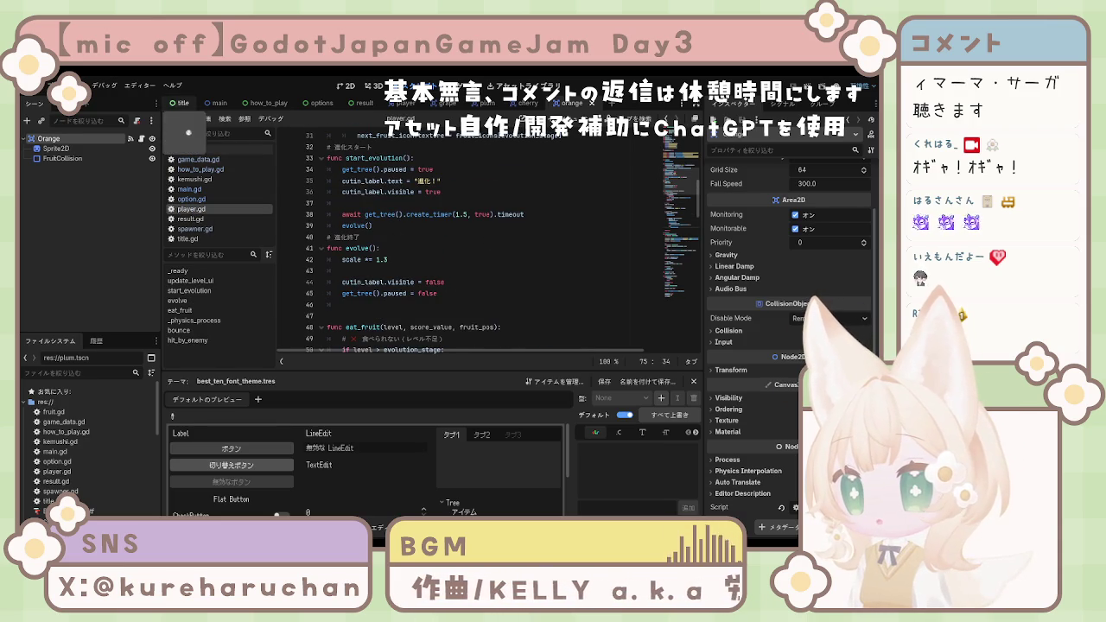
pyautogui.click(219, 103)
pyautogui.scroll(2, 74, 197)
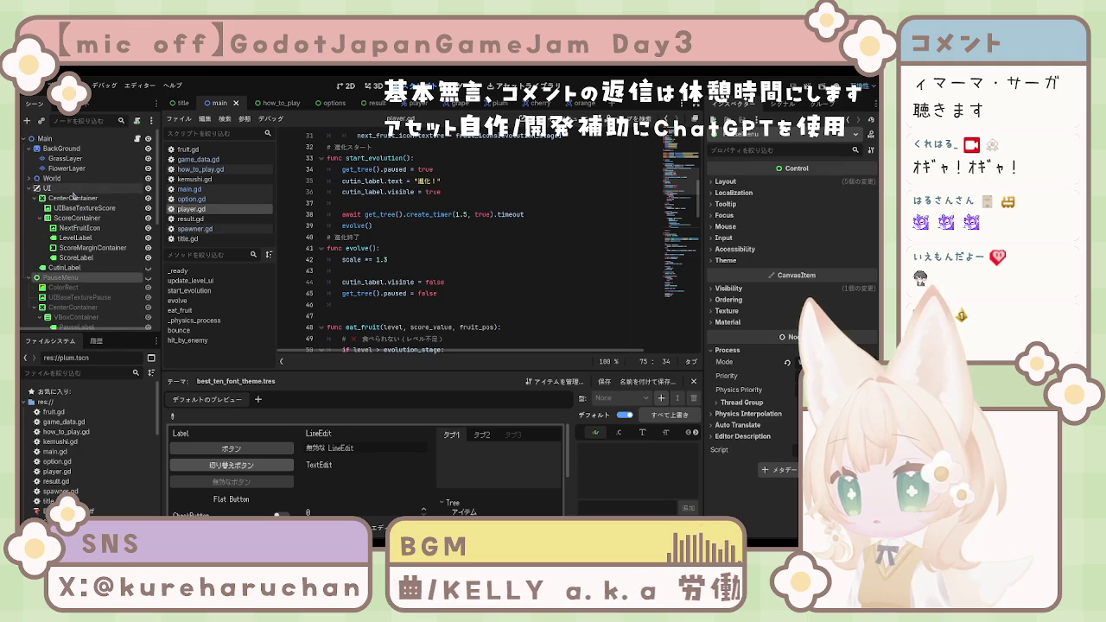
# Step: On World > Spawner, add two Fruit Scenes slots and drop orange.tscn into slot 3
pyautogui.click(63, 178)
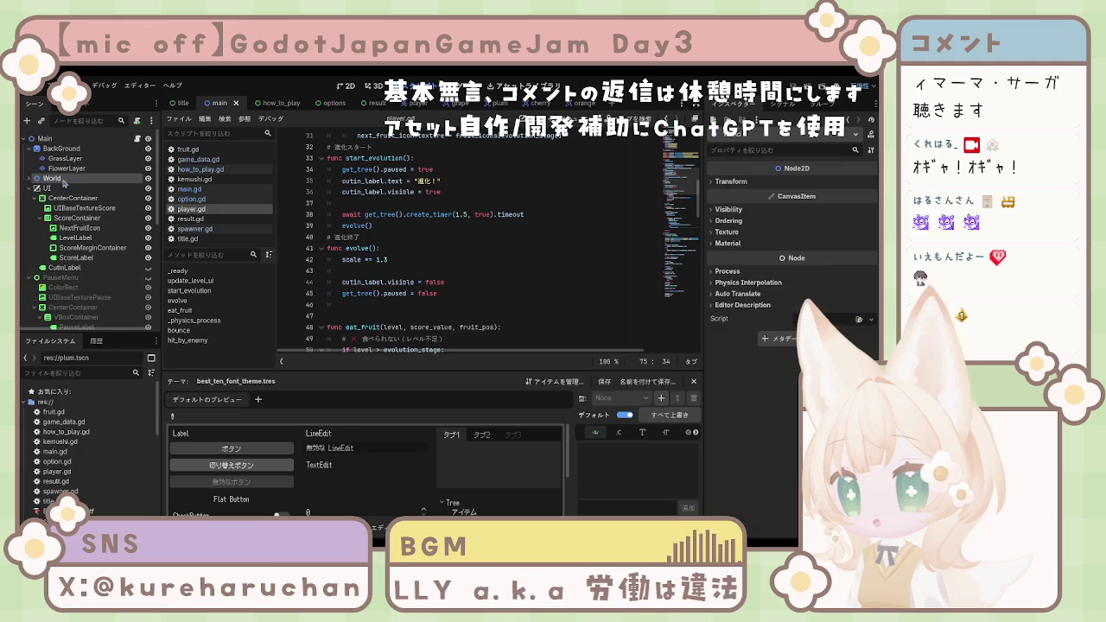
pyautogui.click(30, 179)
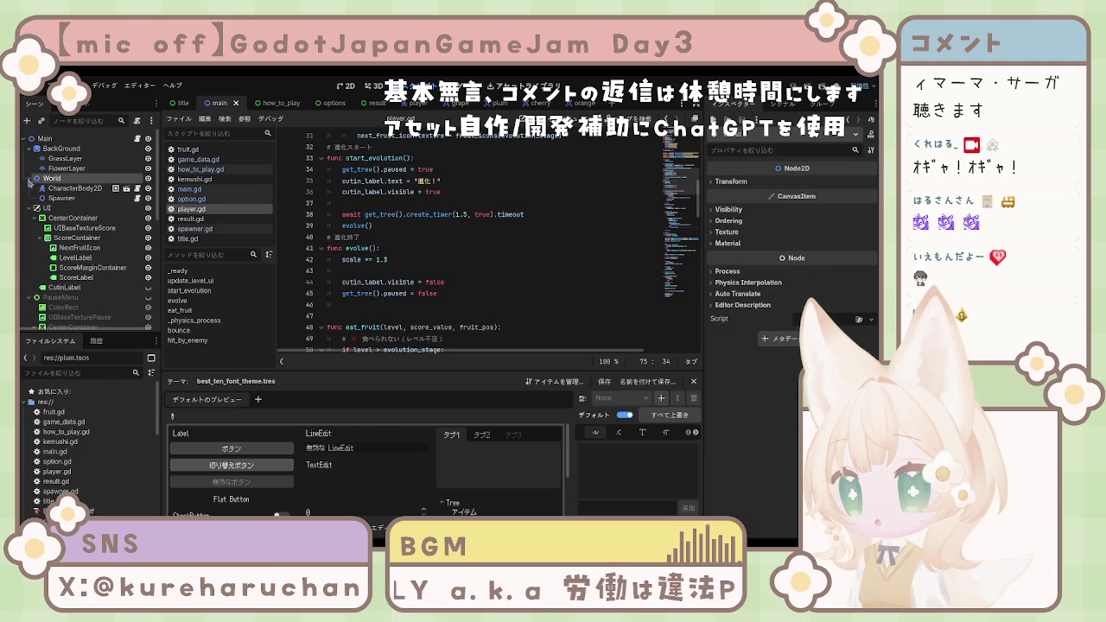
pyautogui.click(78, 199)
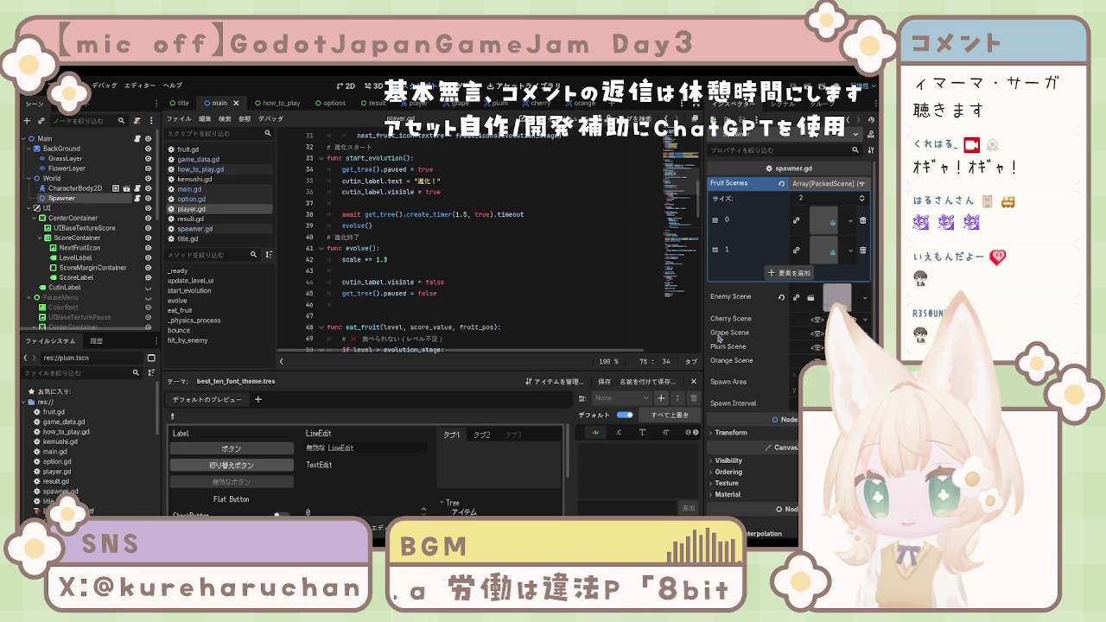
pyautogui.click(783, 277)
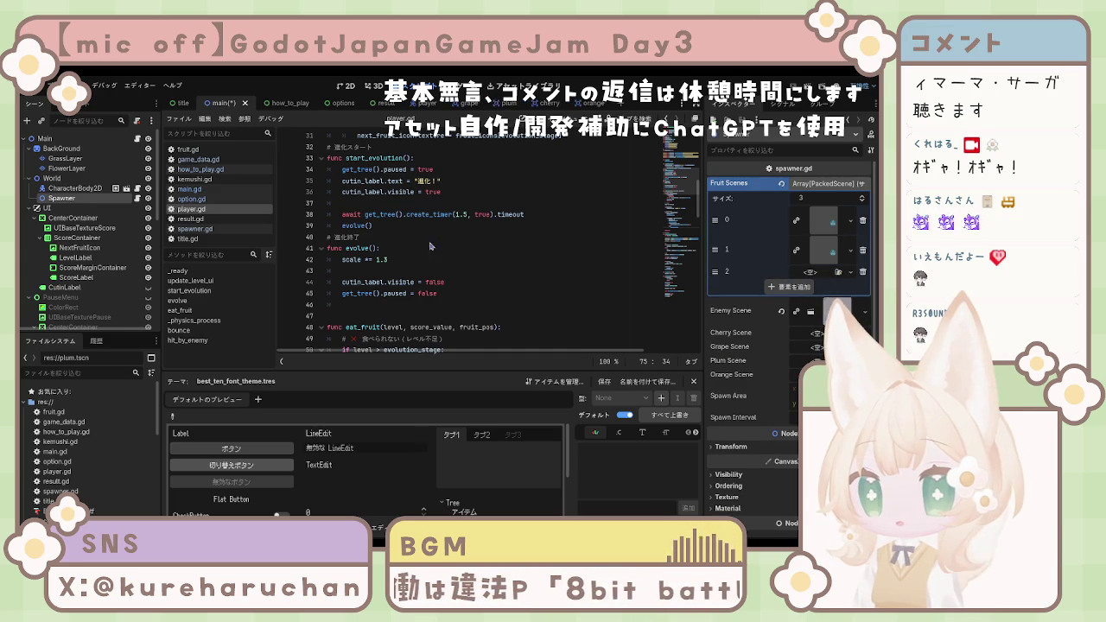
pyautogui.click(788, 286)
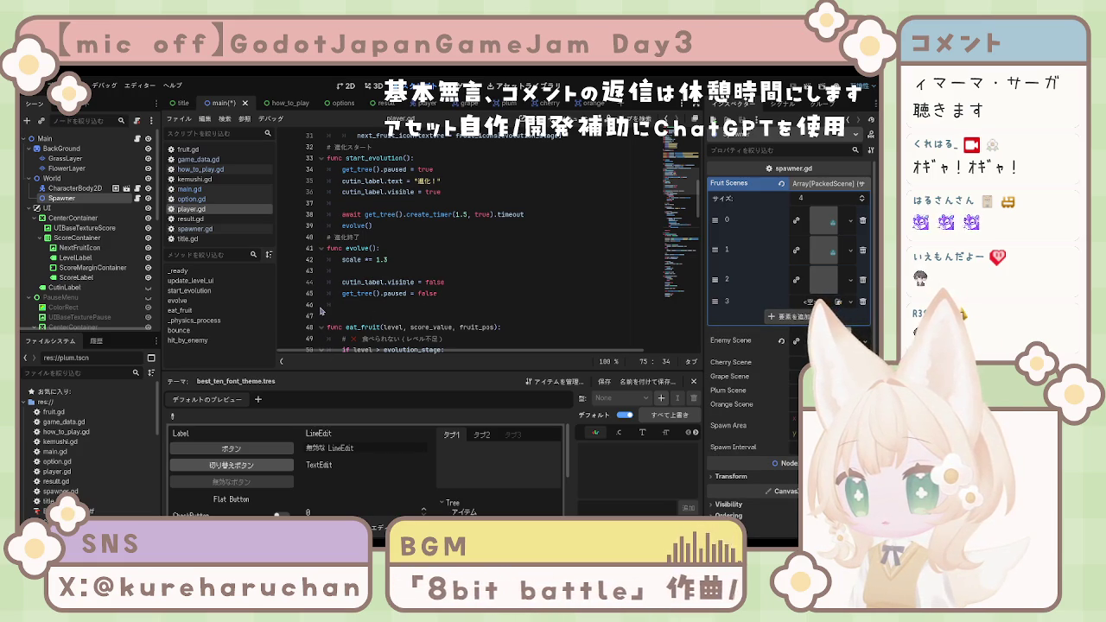
pyautogui.moveTo(596, 102); pyautogui.dragTo(820, 302)
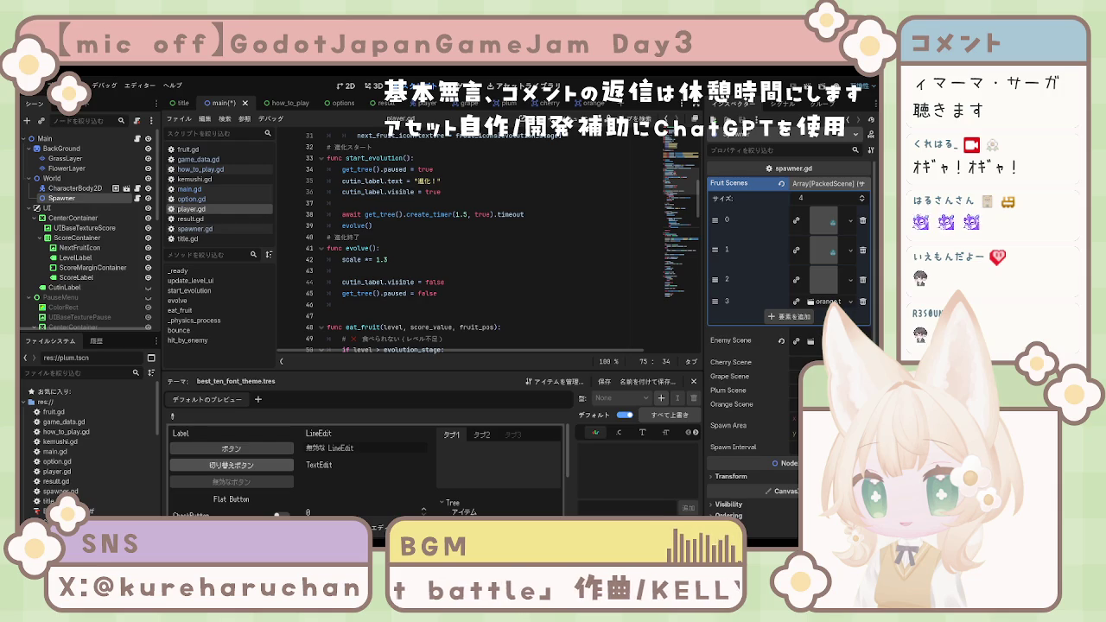
# Step: Open the orange scene from Fruit Scenes slot 3
pyautogui.click(825, 302)
pyautogui.click(825, 301)
pyautogui.click(825, 301)
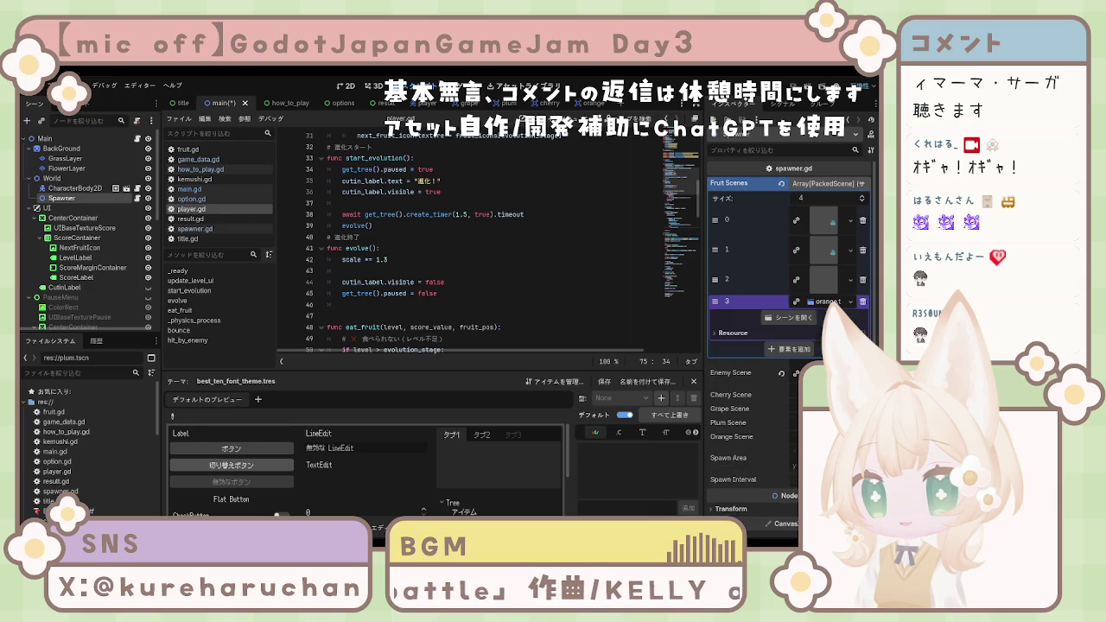
pyautogui.click(789, 318)
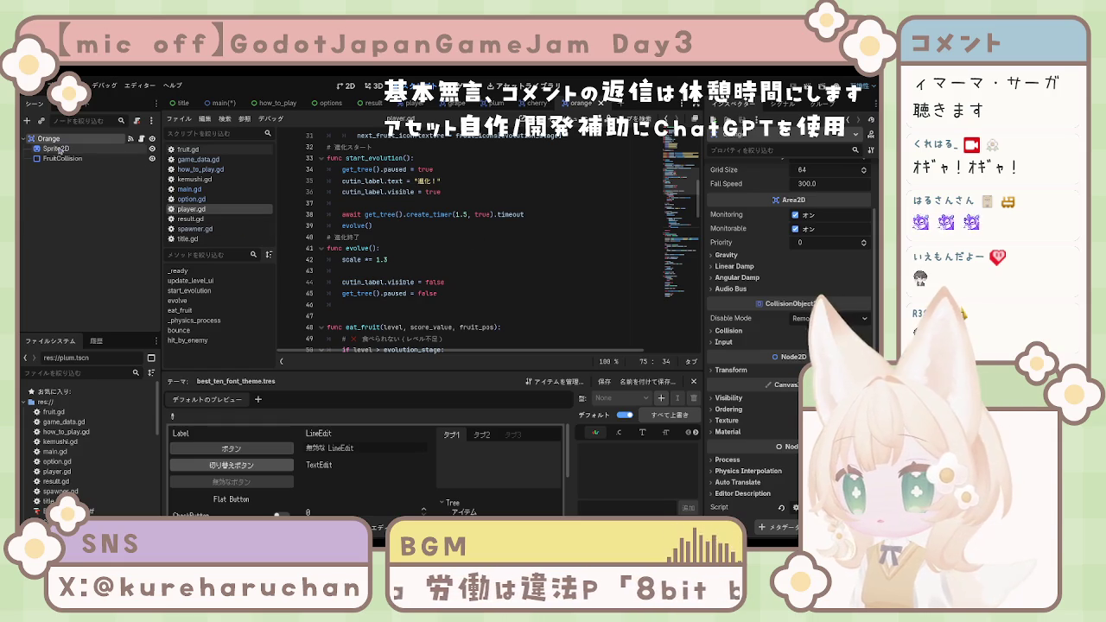
# Step: Return to the main scene
pyautogui.scroll(2, 810, 183)
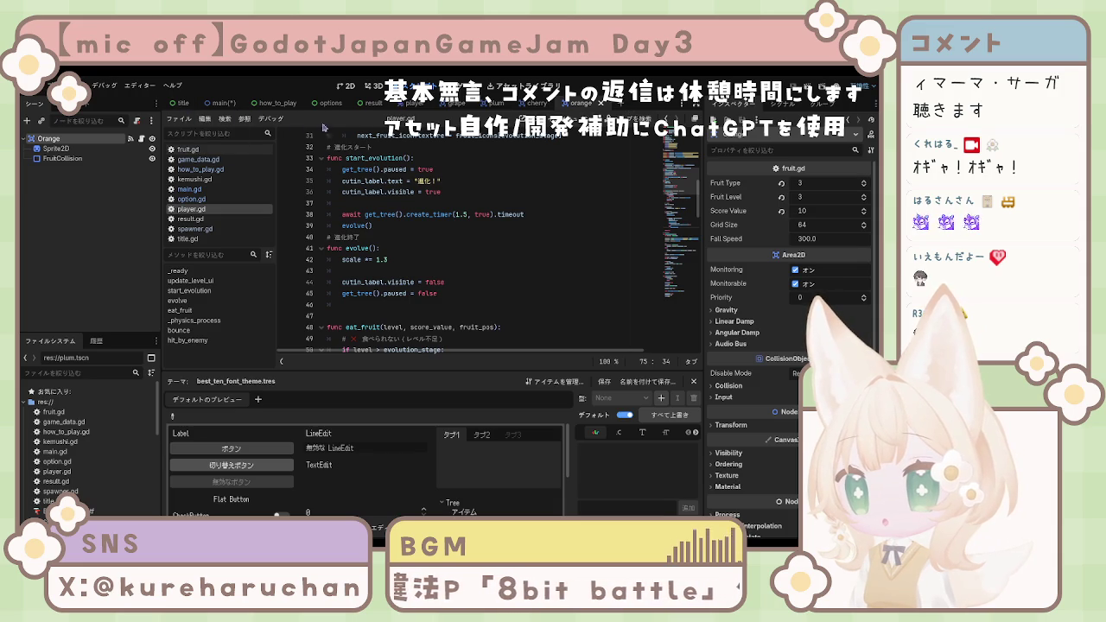
pyautogui.click(223, 103)
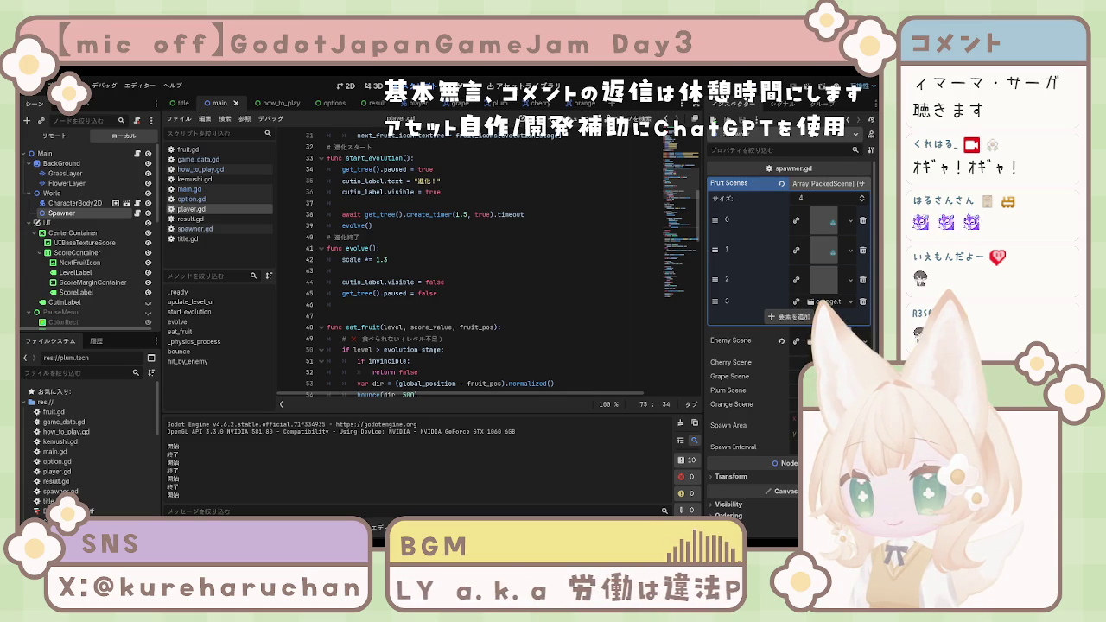
# Step: Show the reported errors and jump from the eat_fruit invalid-call error to player.gd line 73
pyautogui.write('a')
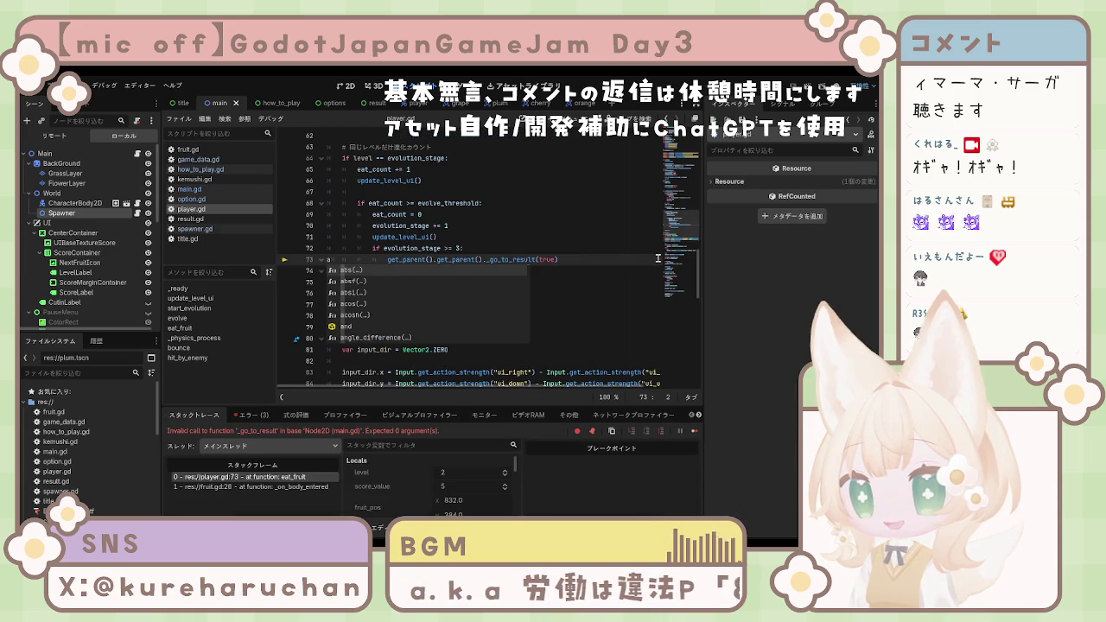
pyautogui.click(580, 316)
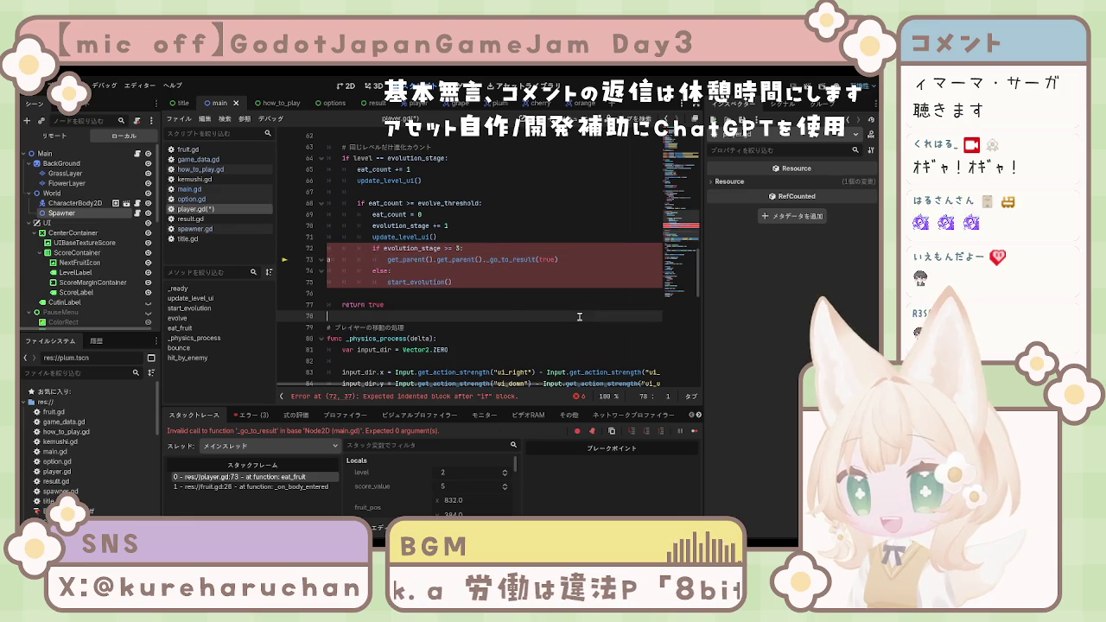
pyautogui.click(493, 283)
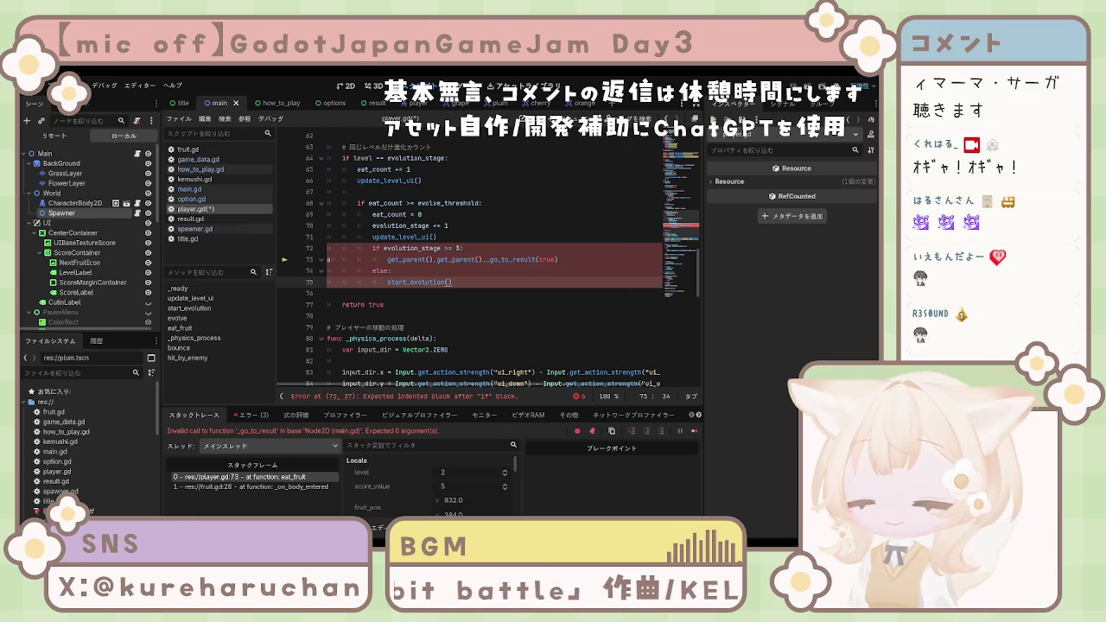
pyautogui.click(251, 414)
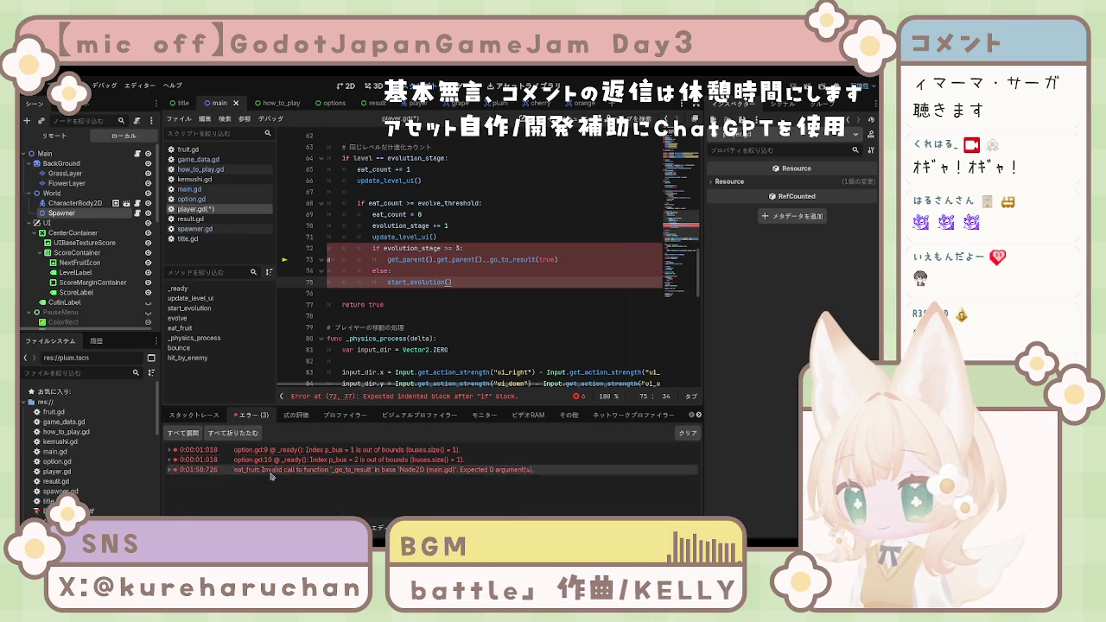
pyautogui.click(269, 471)
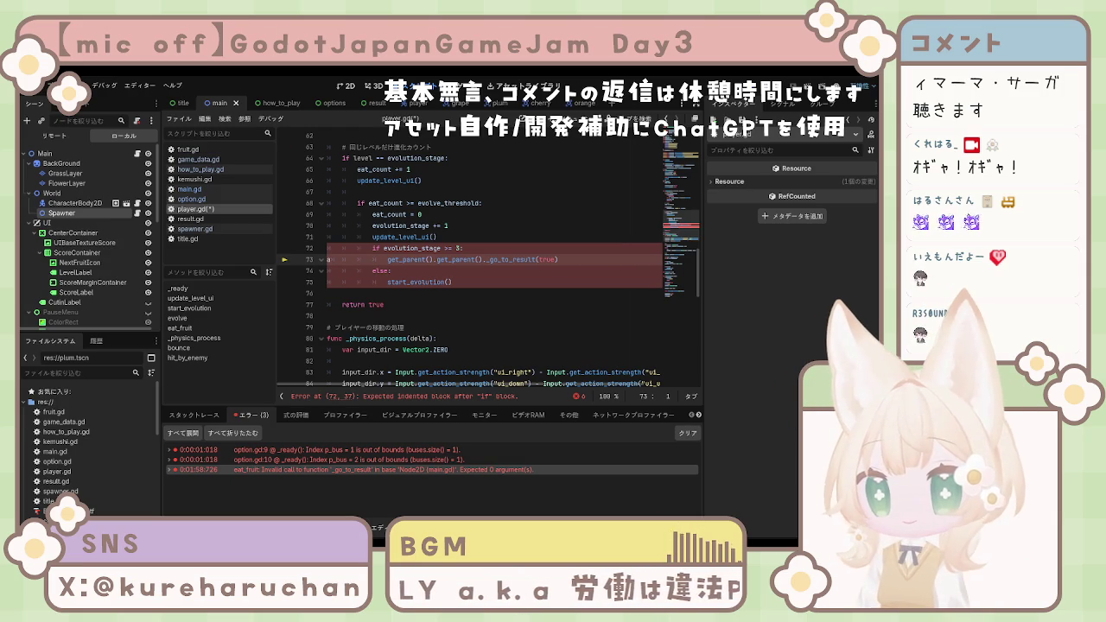
pyautogui.scroll(-6, 484, 259)
pyautogui.scroll(11, 484, 260)
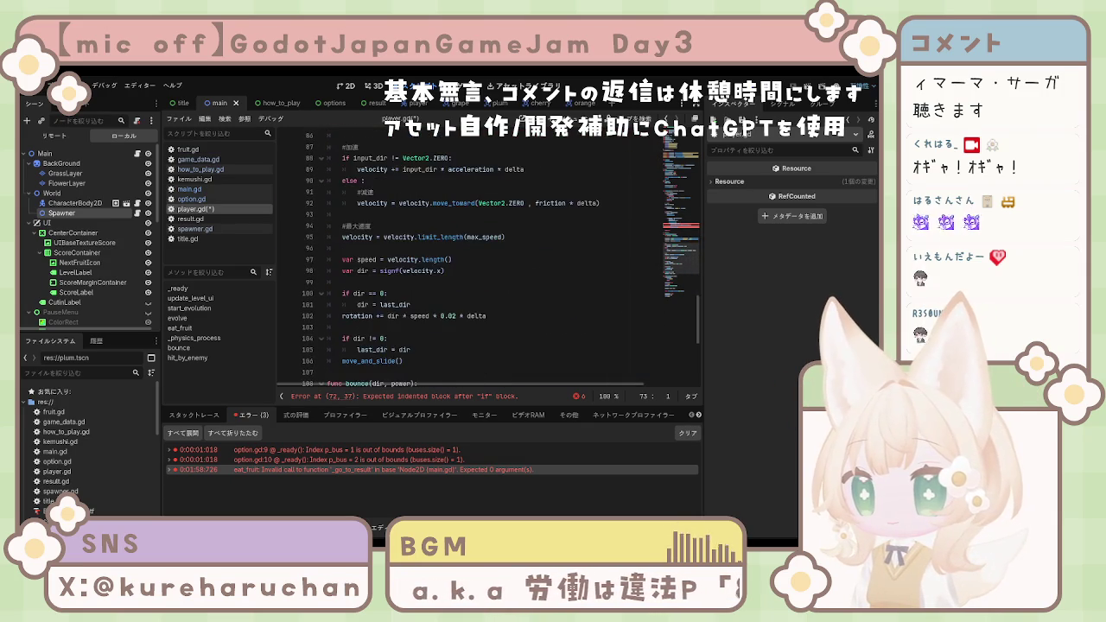
pyautogui.scroll(6, 483, 259)
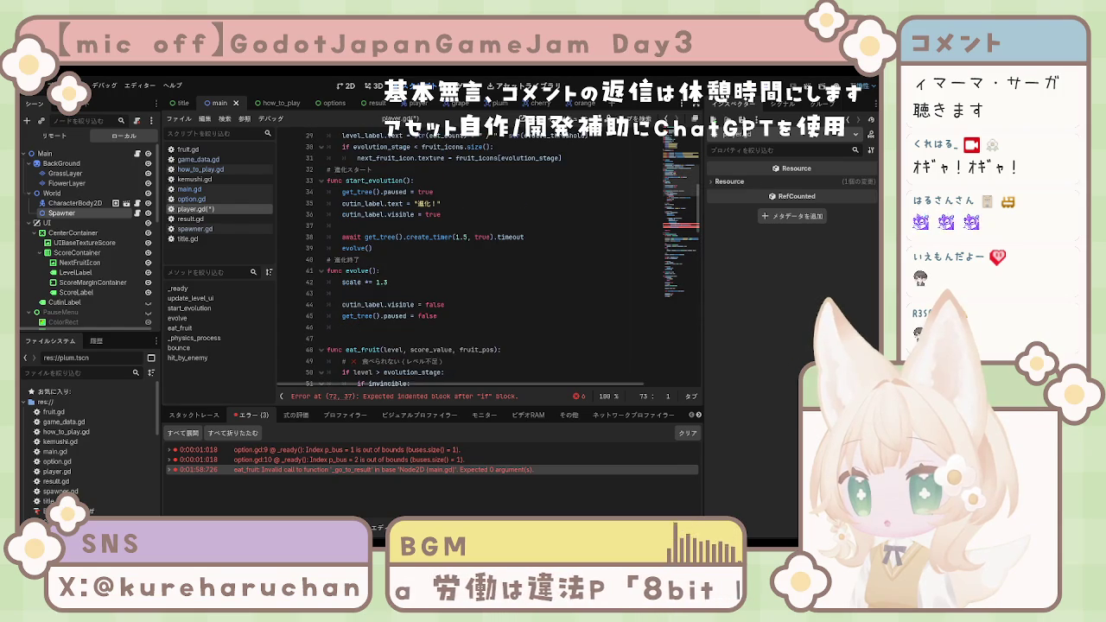
pyautogui.scroll(3, 484, 259)
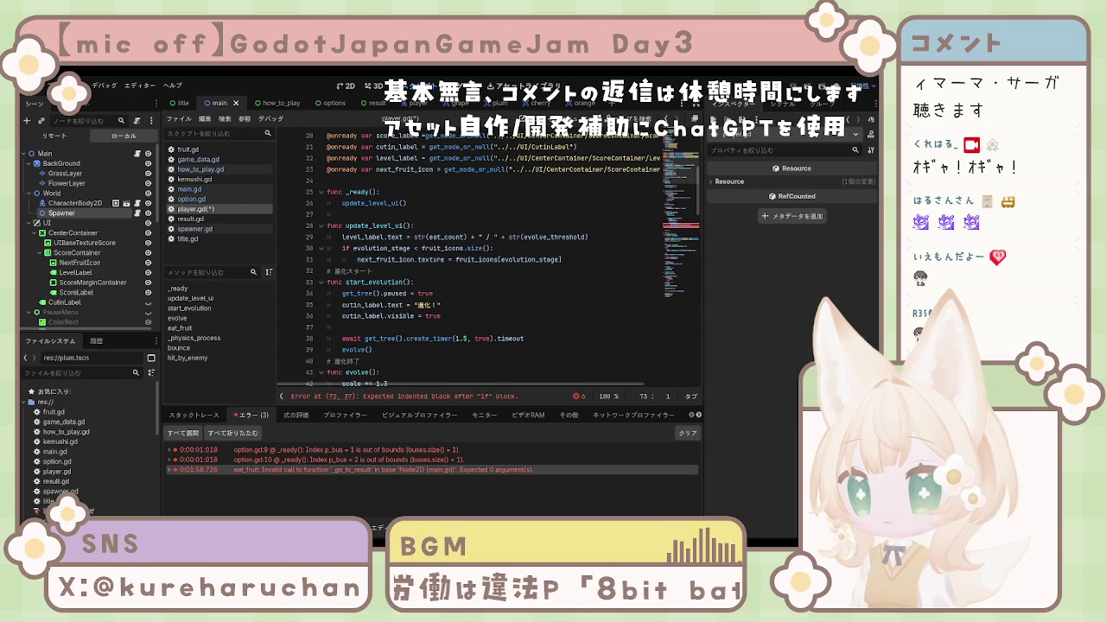
pyautogui.scroll(4, 484, 259)
pyautogui.scroll(-20, 484, 259)
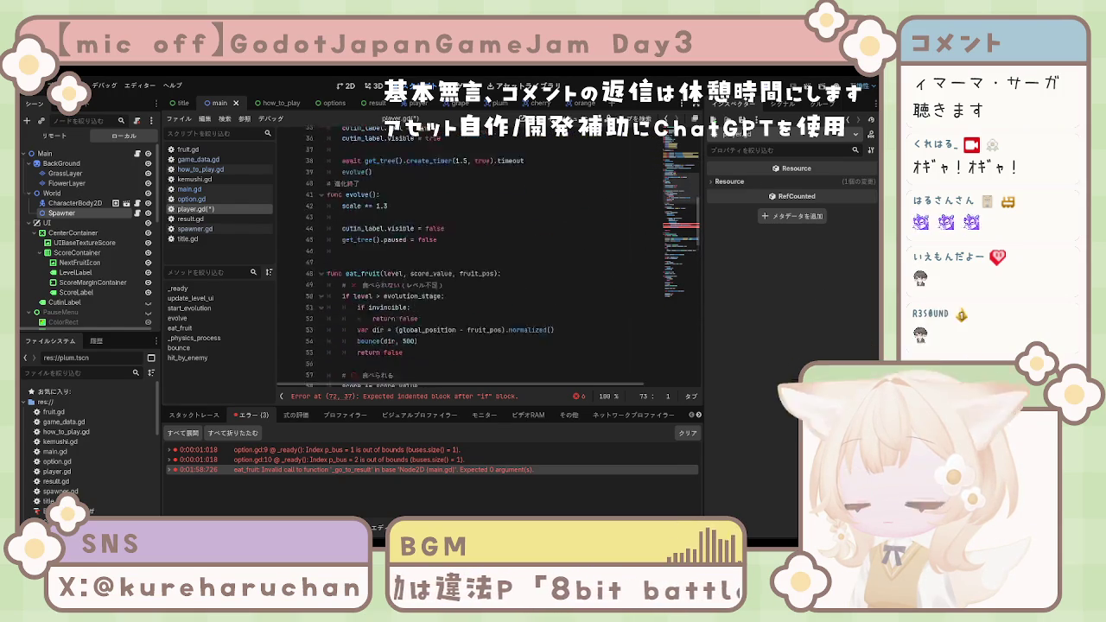
pyautogui.scroll(-5, 484, 259)
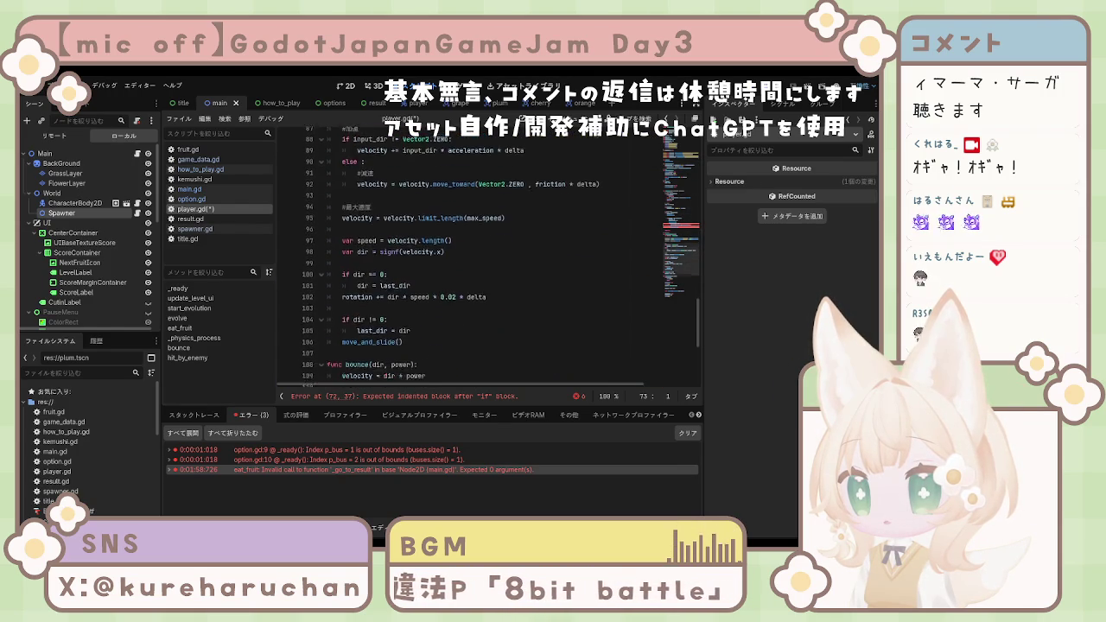
pyautogui.scroll(-5, 484, 259)
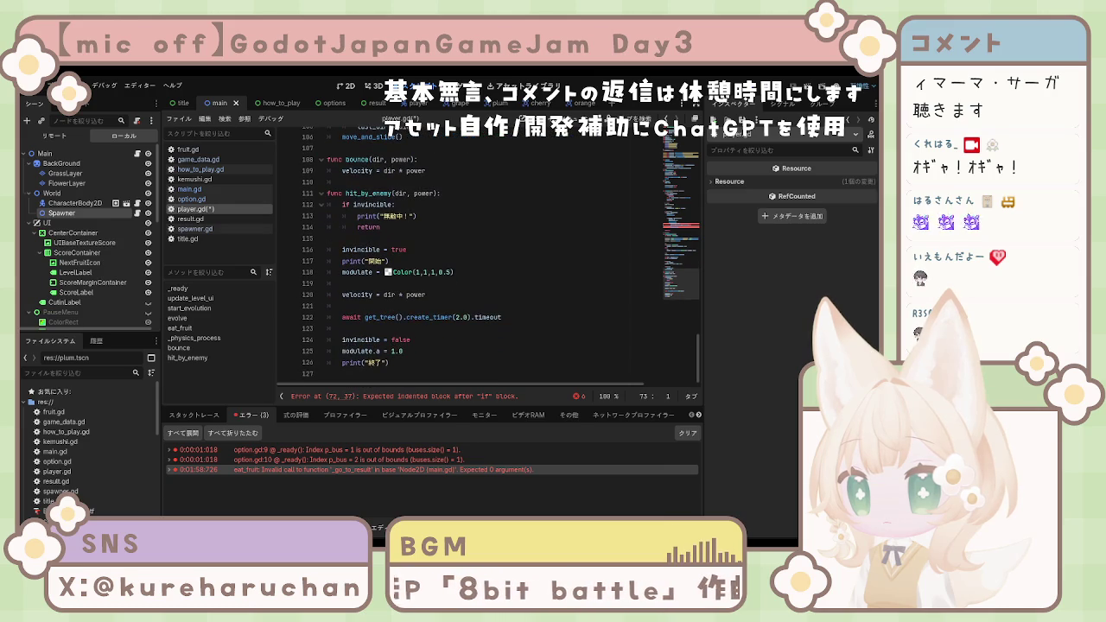
pyautogui.scroll(9, 484, 259)
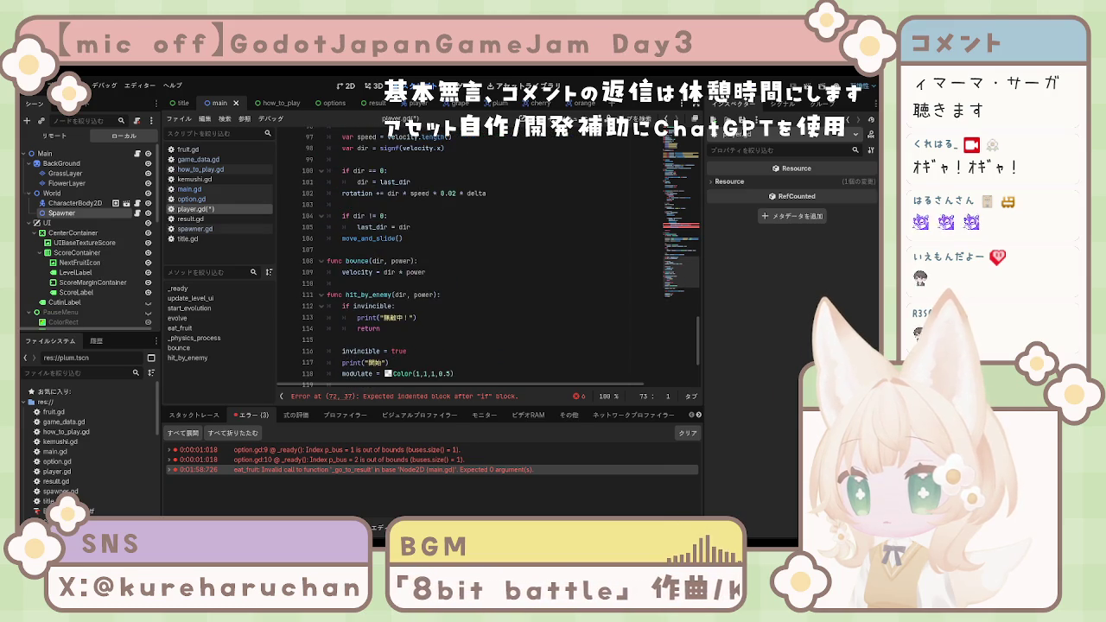
pyautogui.scroll(4, 484, 259)
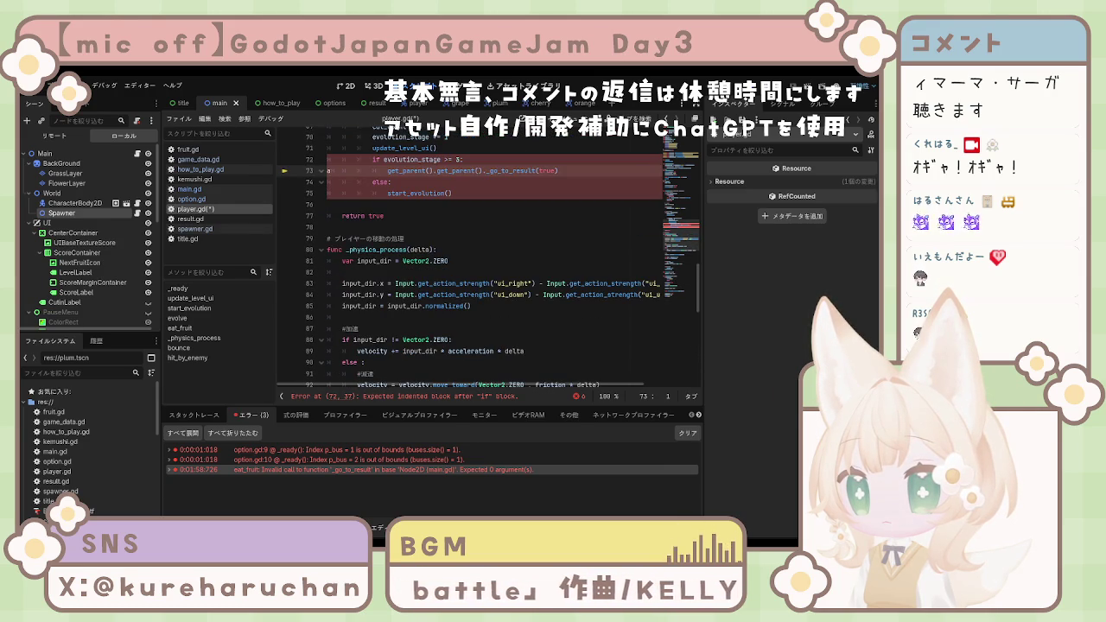
pyautogui.scroll(2, 484, 259)
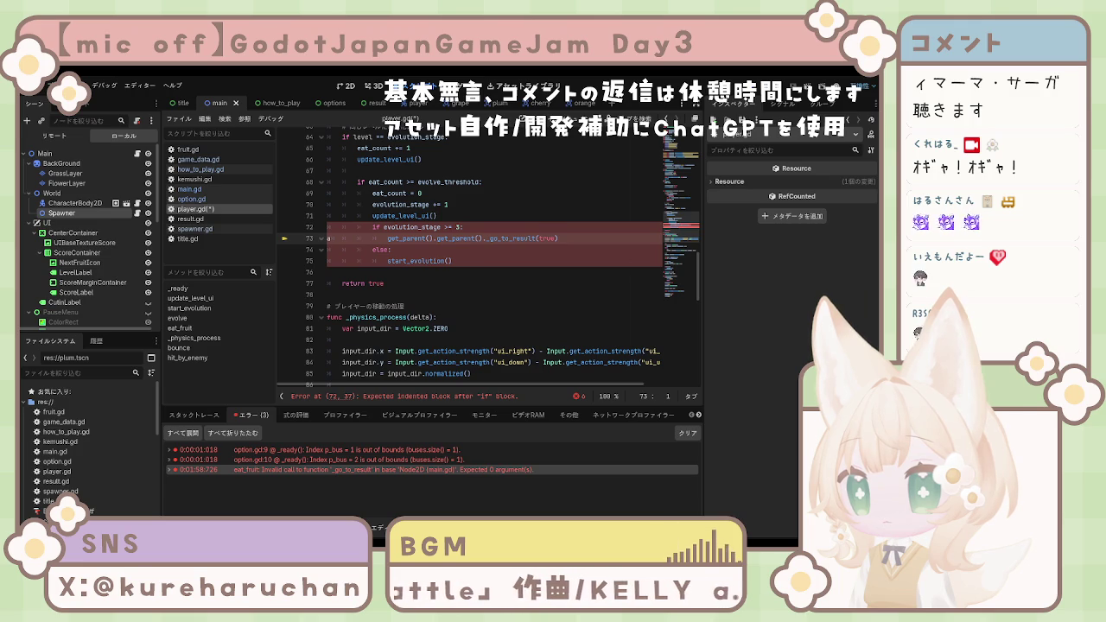
pyautogui.scroll(1, 484, 259)
pyautogui.scroll(2, 483, 259)
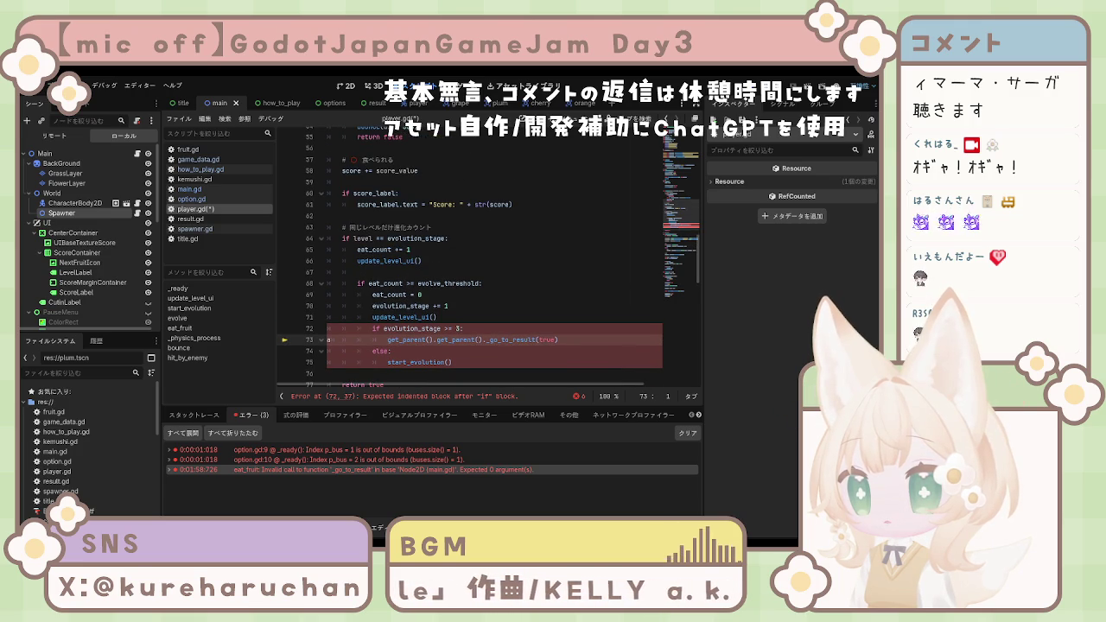
pyautogui.scroll(3, 483, 259)
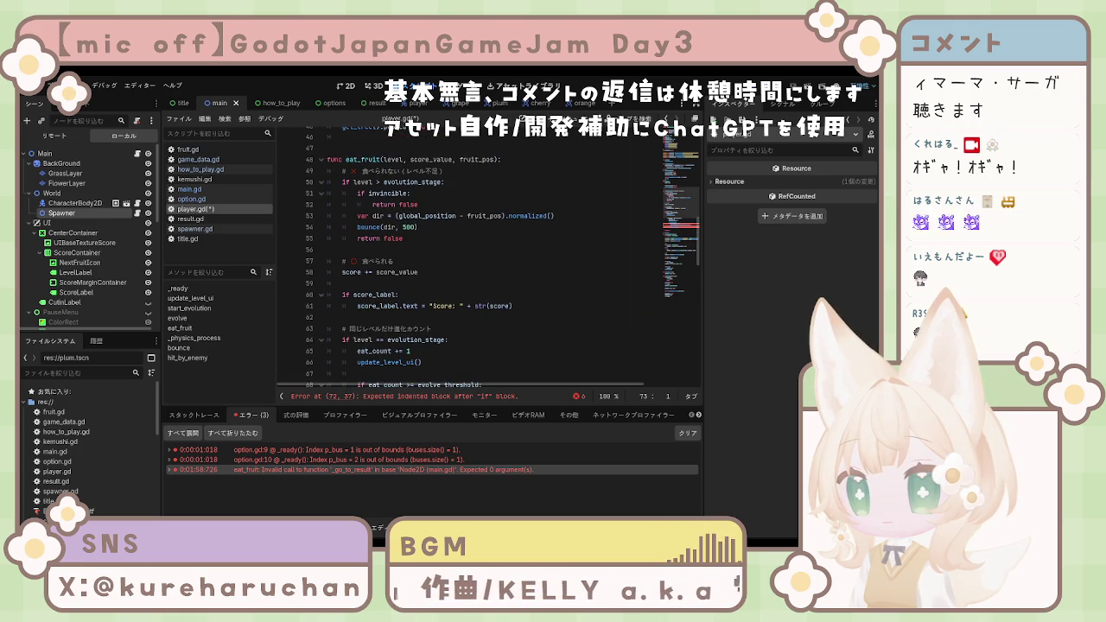
pyautogui.scroll(3, 484, 260)
pyautogui.scroll(3, 484, 259)
pyautogui.scroll(1, 484, 259)
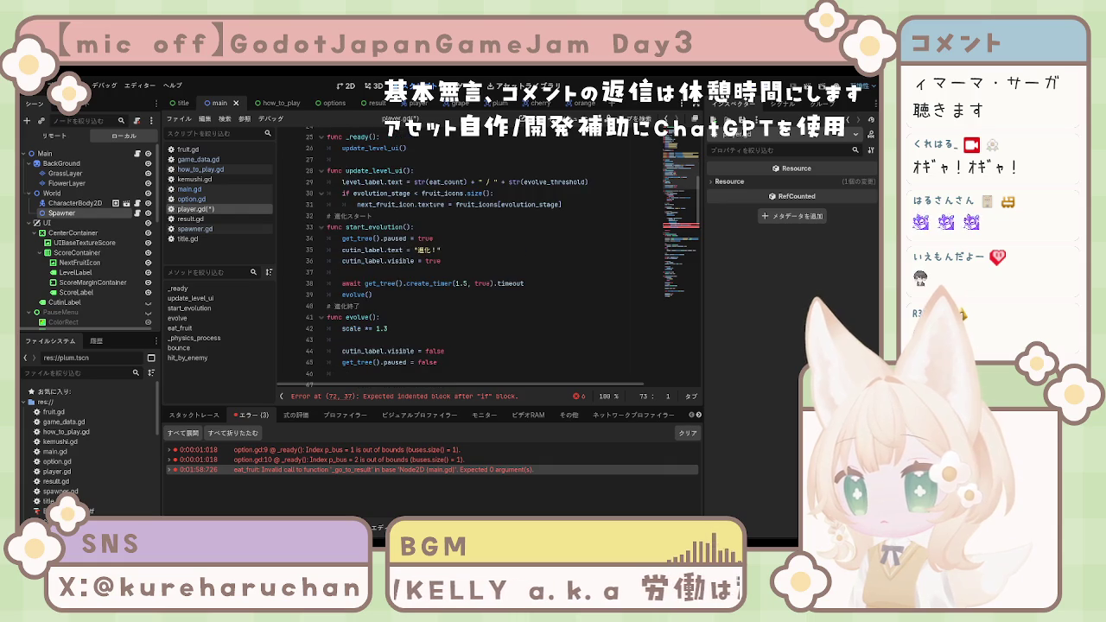
pyautogui.scroll(3, 484, 259)
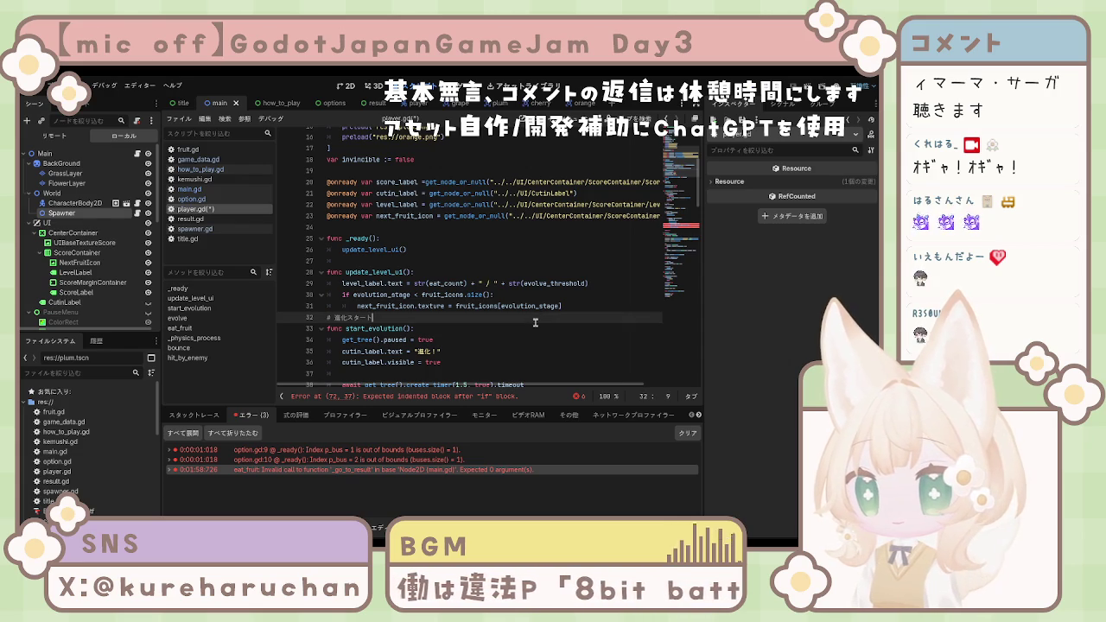
# Step: Replace main.gd's _go_to_result with a version taking is_clear (default false), stored in GameData.is_clear
pyautogui.hotkey('ctrl', 'a')
pyautogui.click(189, 188)
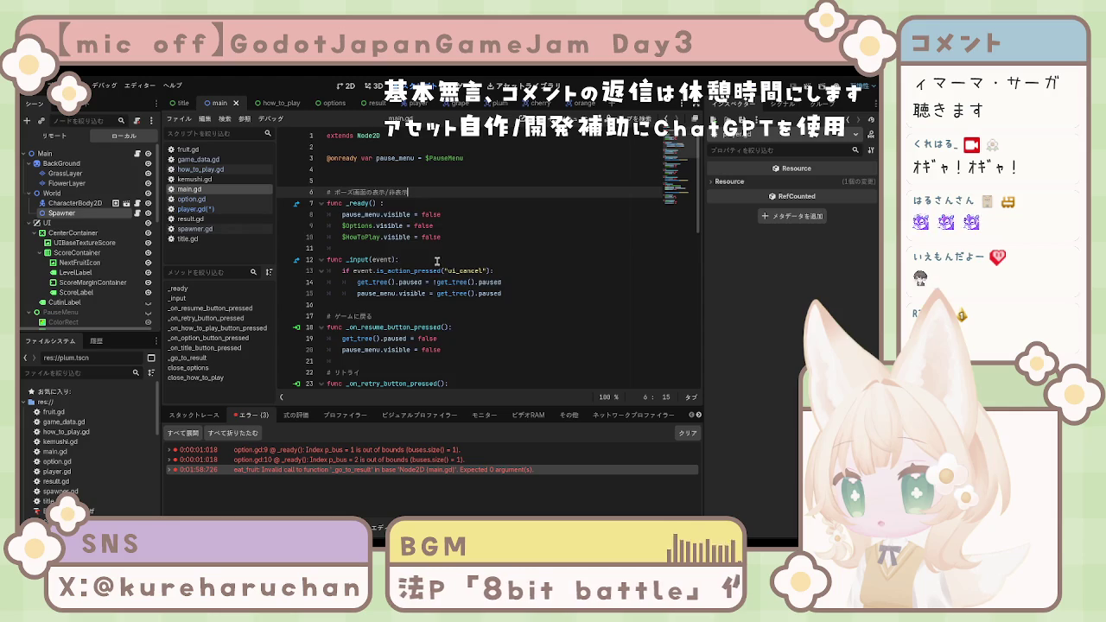
pyautogui.scroll(-8, 432, 263)
pyautogui.scroll(-3, 428, 264)
pyautogui.click(354, 248)
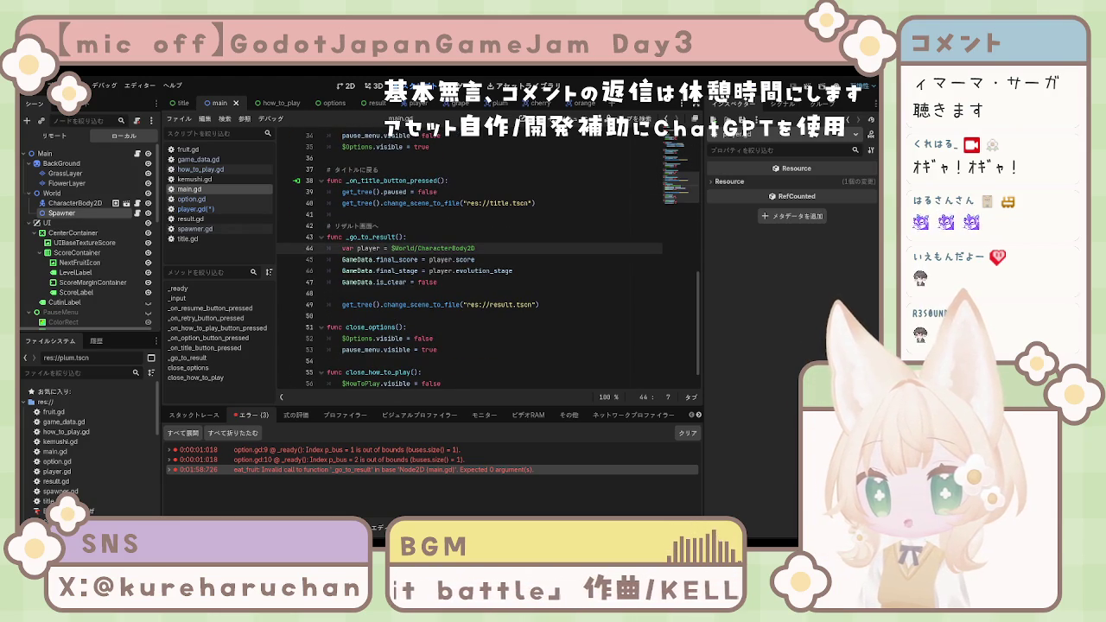
pyautogui.press('Down')
pyautogui.press('End')
pyautogui.moveTo(485, 267); pyautogui.dragTo(617, 302)
pyautogui.write('func _go_to_result(is_clear = false):  \tvar player = $World/CharacterBody2D  \tGameData.final_score = player.score \tGameData.final_stage = player.evolution_stage \tGameData.is_clear = is_clear  \tget_tree().change_scene_to_file("res://result.tscn")')
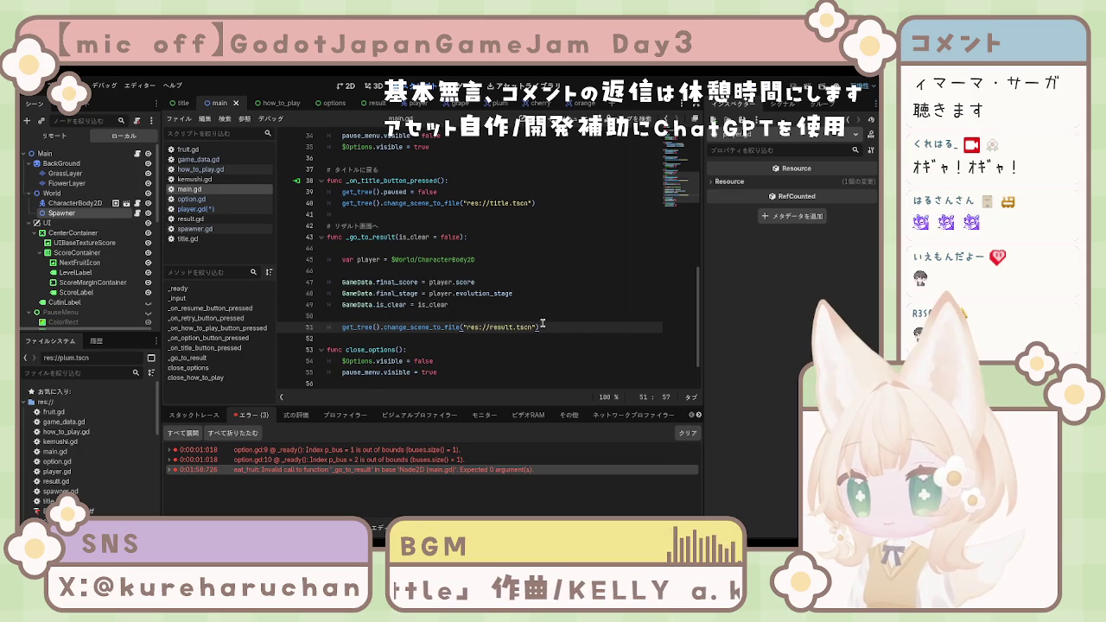
# Step: Save main.gd and run the project with F5 to test the change
pyautogui.hotkey('ctrl', 's')
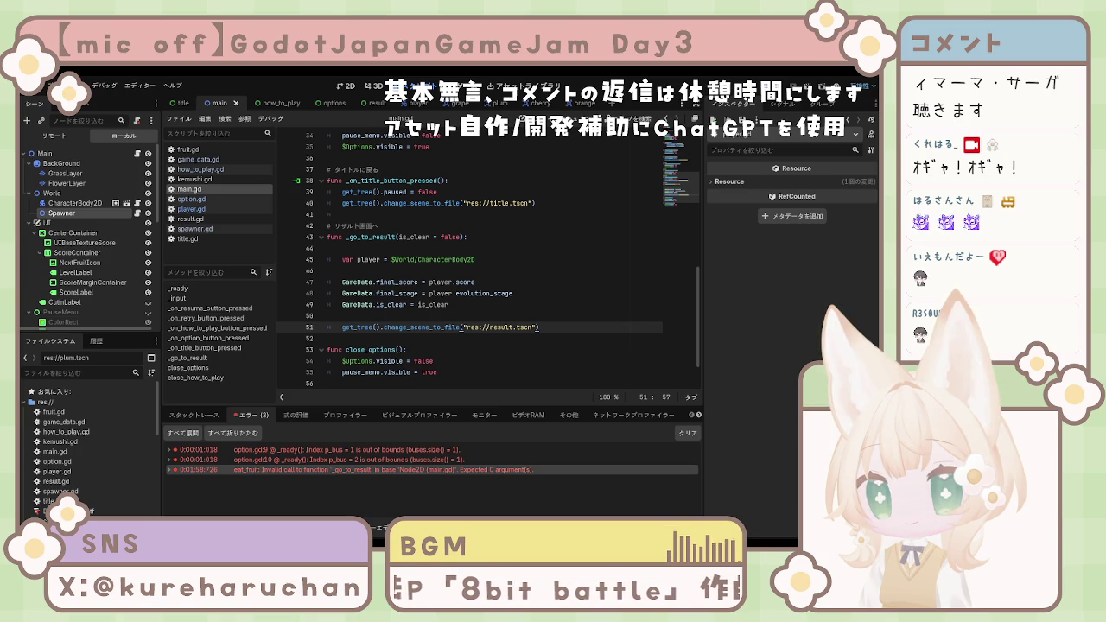
pyautogui.click(327, 248)
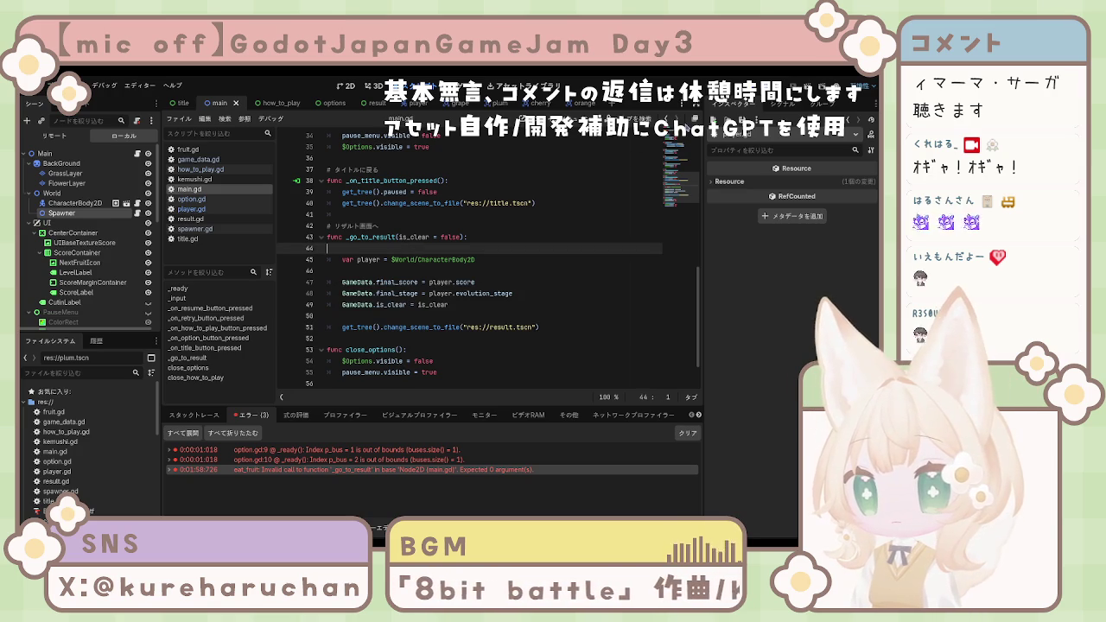
pyautogui.press('F5')
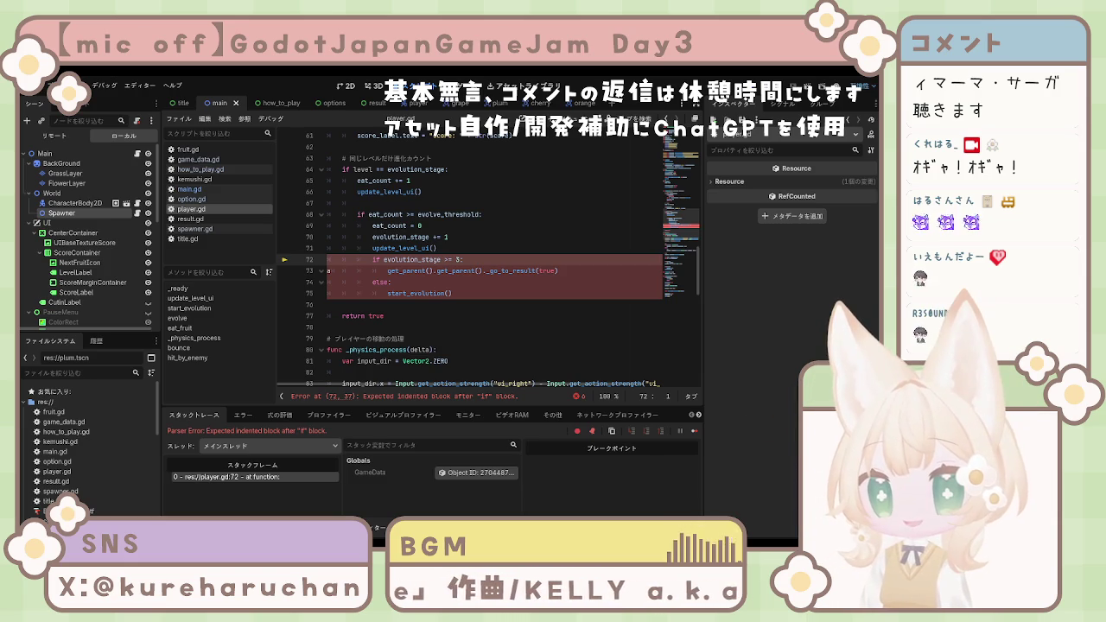
# Step: Remove the first get_parent() from line 73's _go_to_result call and save player.gd
pyautogui.click(388, 272)
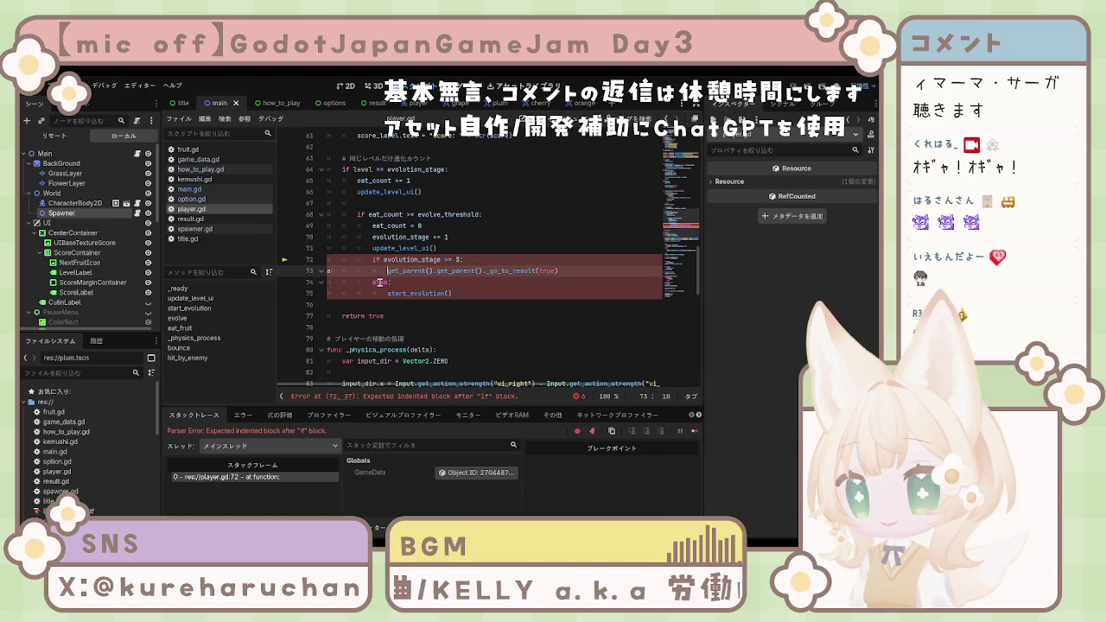
pyautogui.click(371, 282)
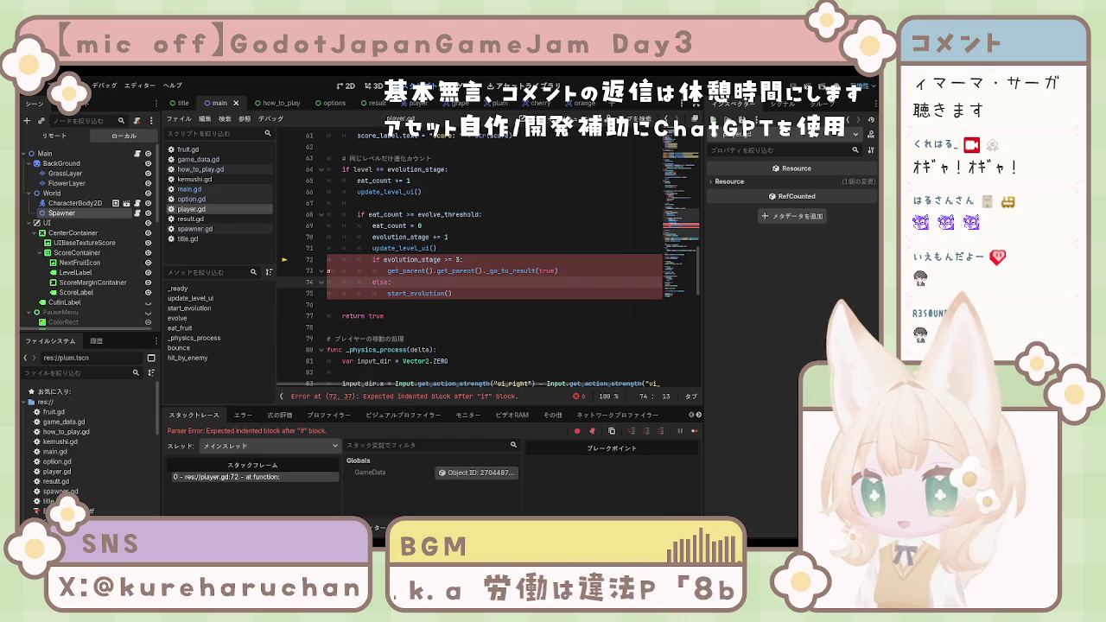
pyautogui.click(458, 304)
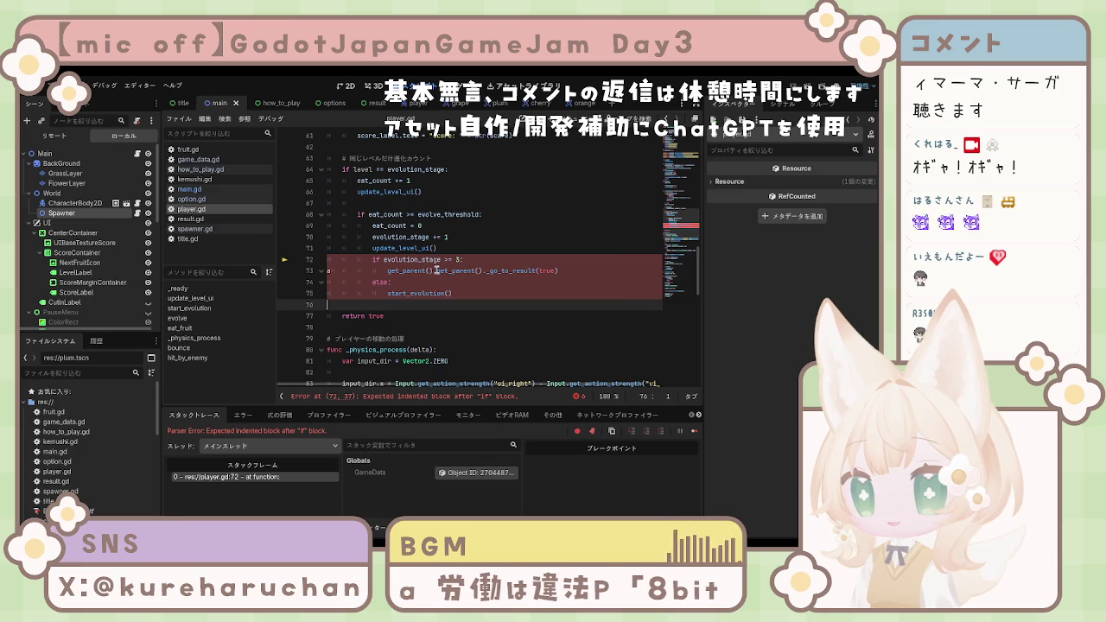
pyautogui.moveTo(434, 270); pyautogui.dragTo(387, 271)
pyautogui.press('BackSpace')
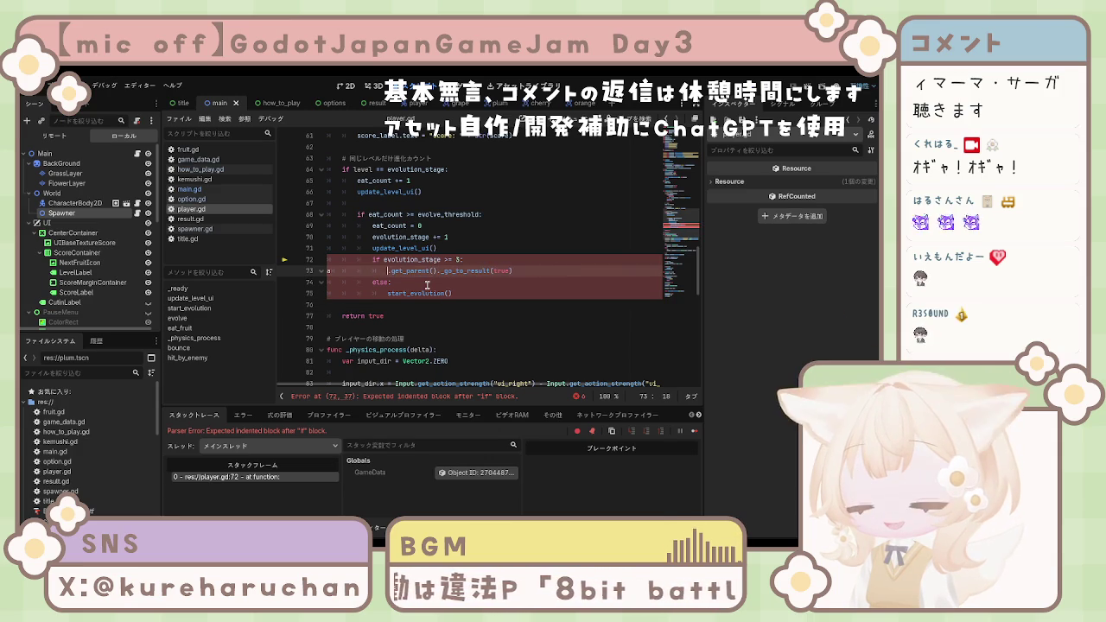
pyautogui.press('Delete')
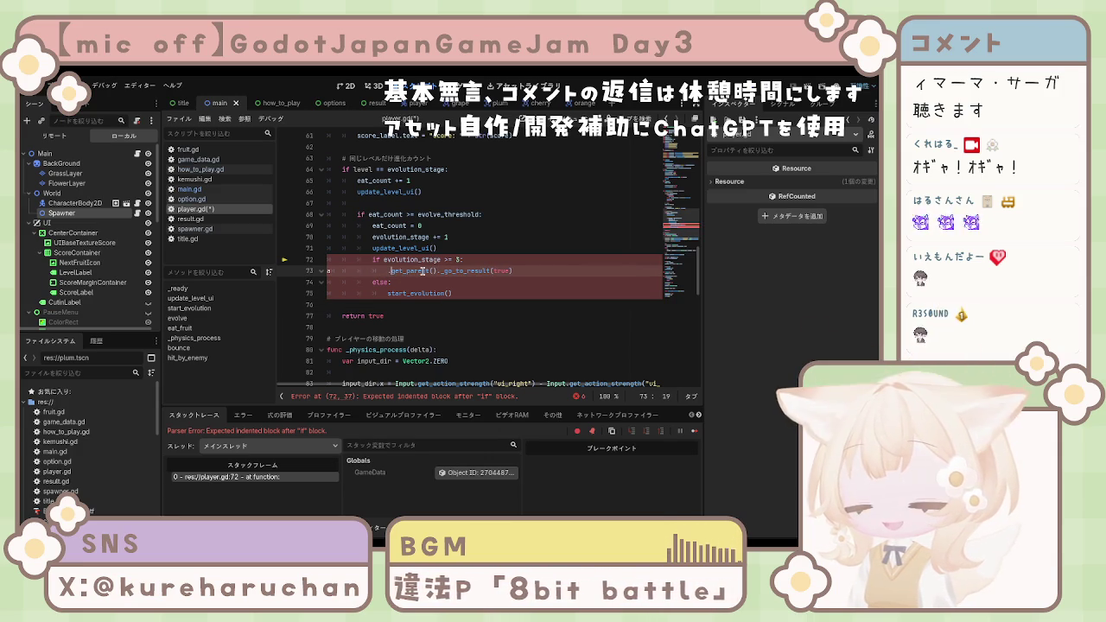
pyautogui.click(510, 315)
pyautogui.hotkey('ctrl', 's')
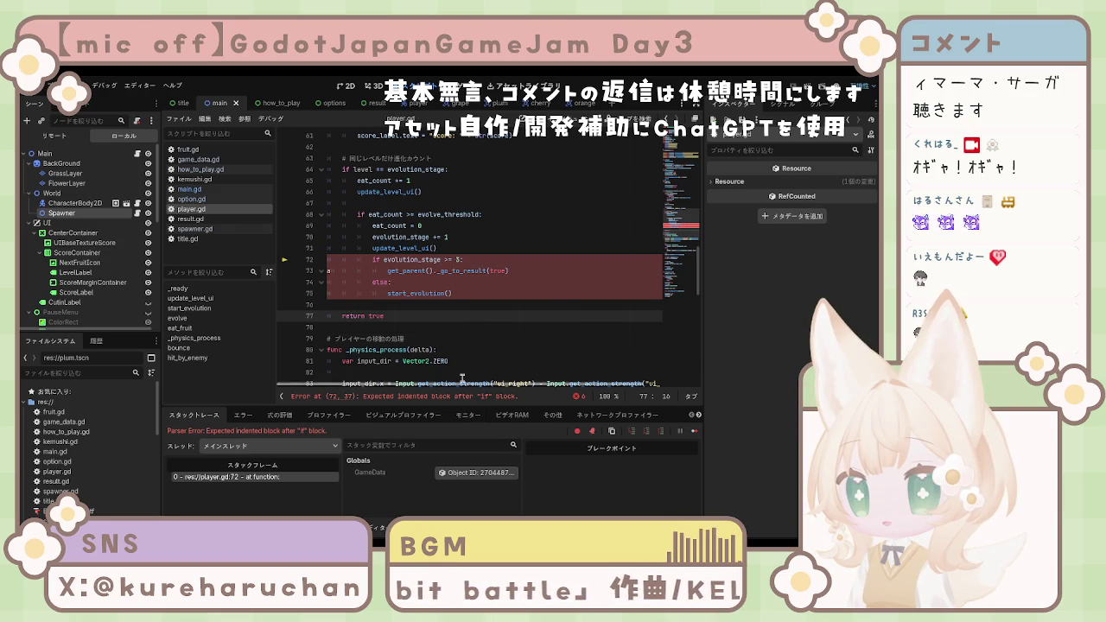
# Step: Restore 'get_parent().' at the start of line 73's _go_to_result call
pyautogui.click(387, 271)
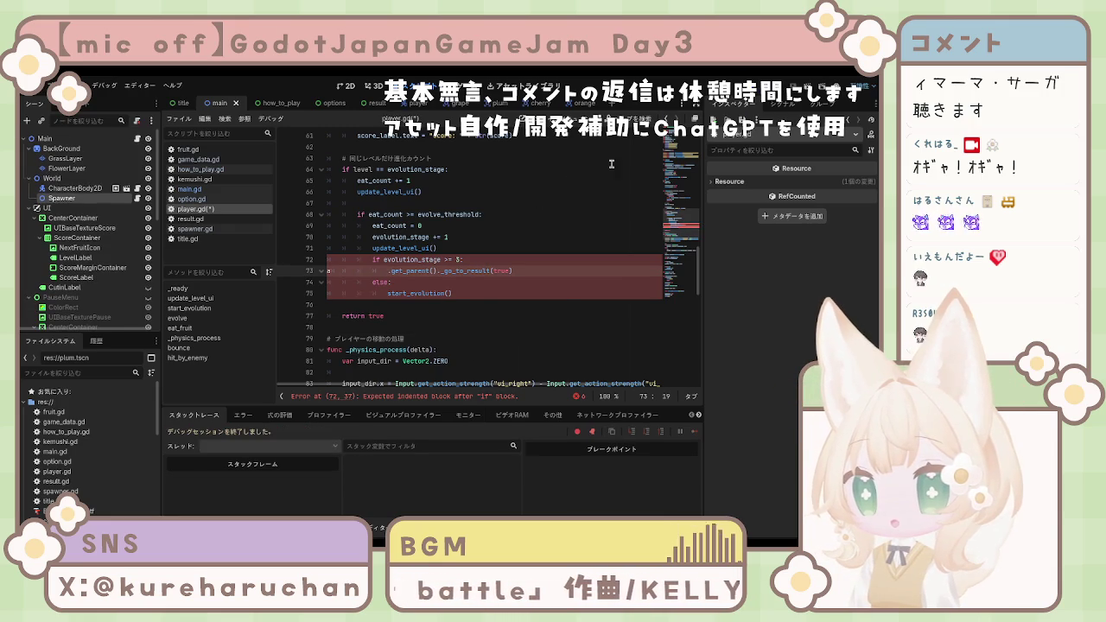
pyautogui.press('BackSpace')
pyautogui.write('get_parent().')
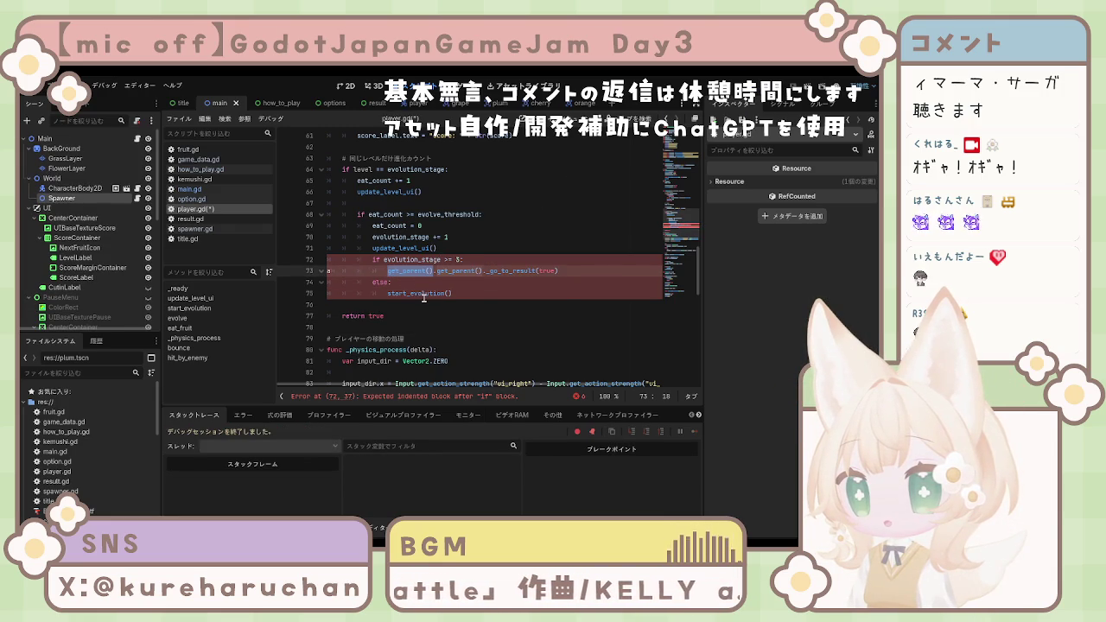
pyautogui.click(469, 300)
# Step: Delete the stray character breaking line 73's indentation and save the fixed player.gd
pyautogui.hotkey('ctrl', 'a')
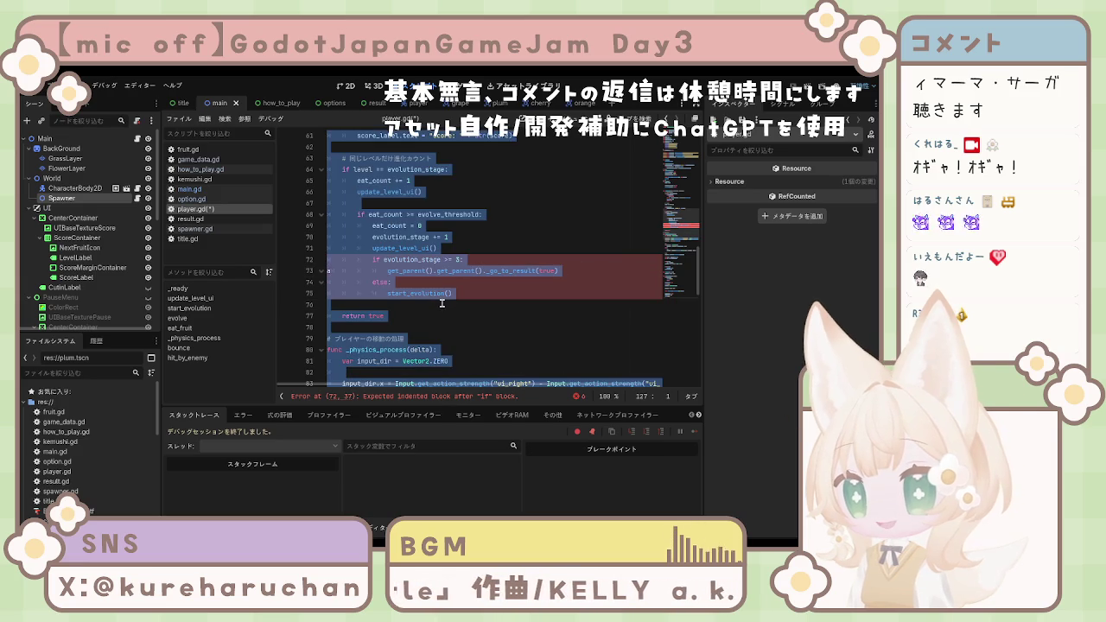
pyautogui.click(442, 302)
pyautogui.scroll(3, 347, 283)
pyautogui.scroll(-2, 347, 282)
pyautogui.click(361, 306)
pyautogui.press('BackSpace')
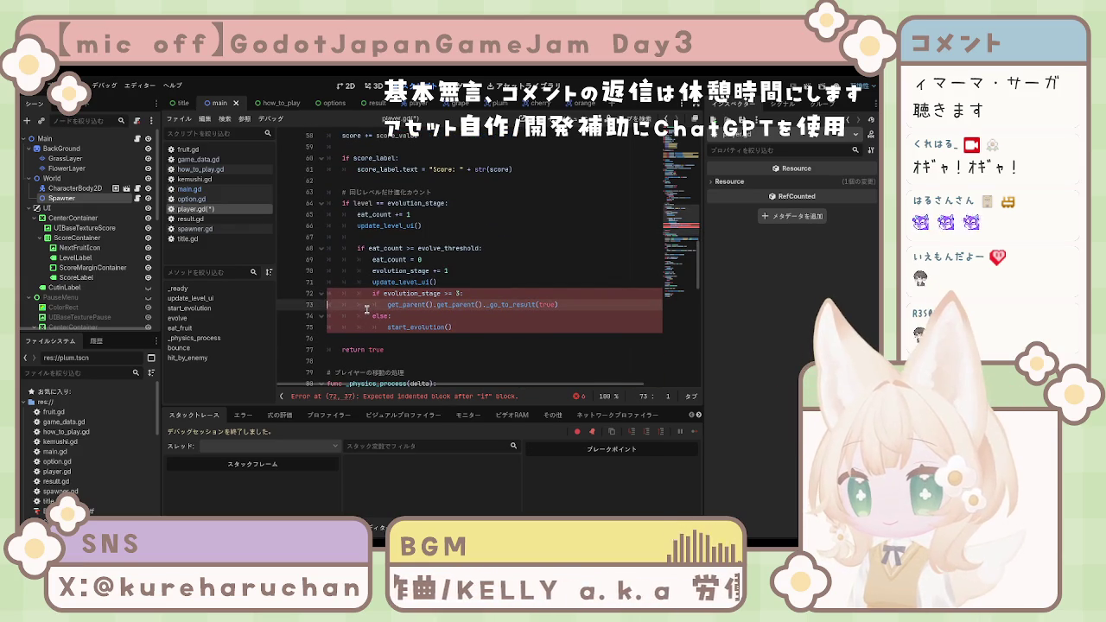
pyautogui.hotkey('ctrl', 's')
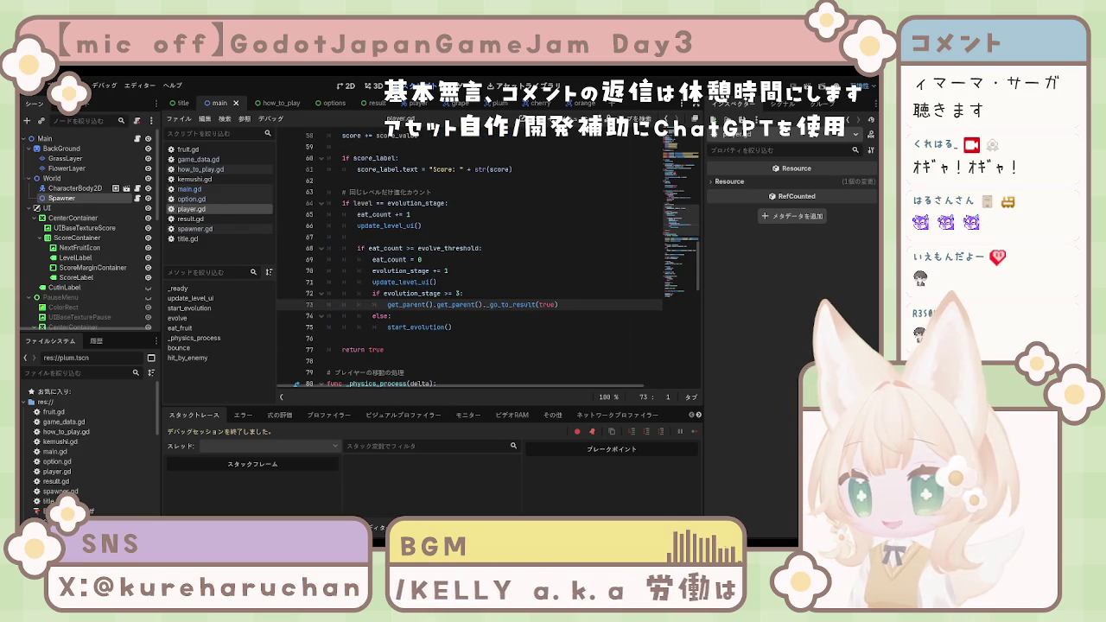
# Step: Test-run the game, stop it with F8, and place the caret after start_evolution() on line 75
pyautogui.press('F5')
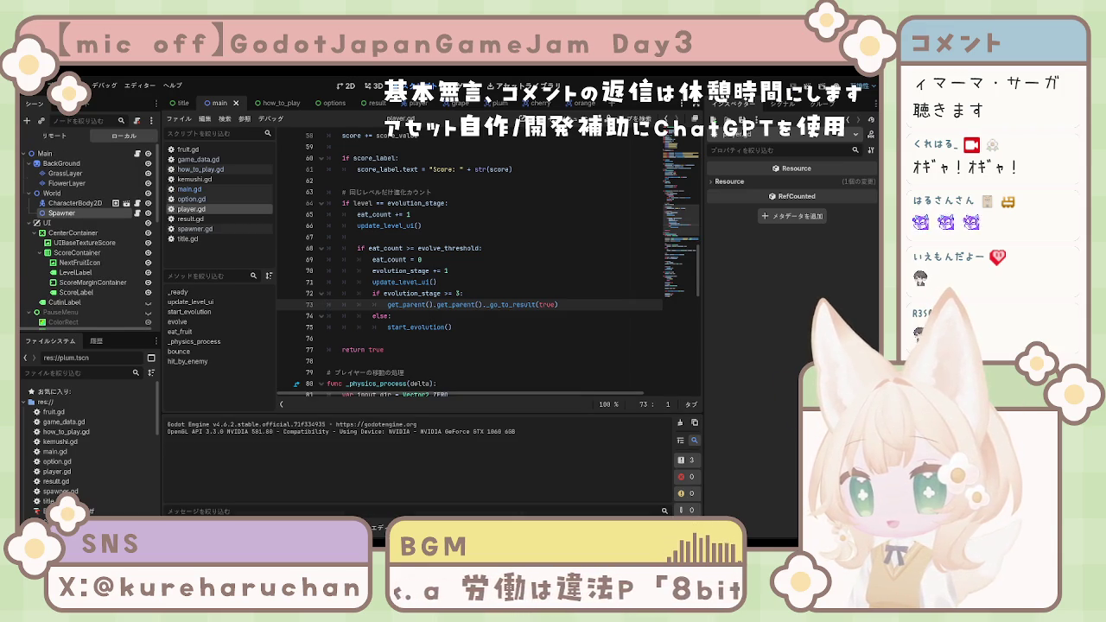
pyautogui.press('F8')
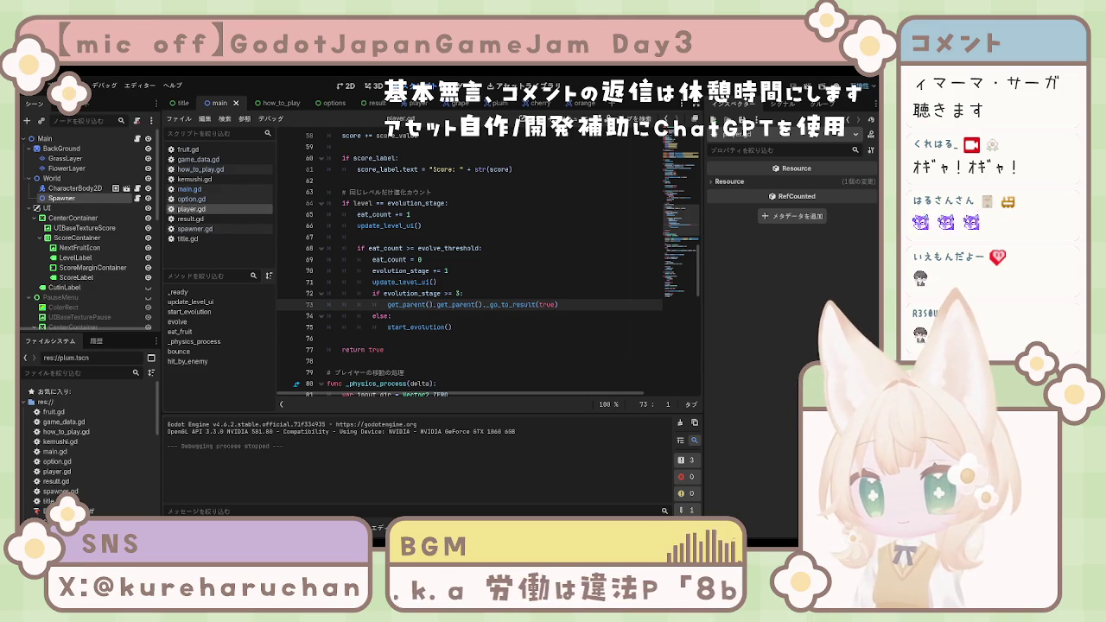
pyautogui.click(496, 328)
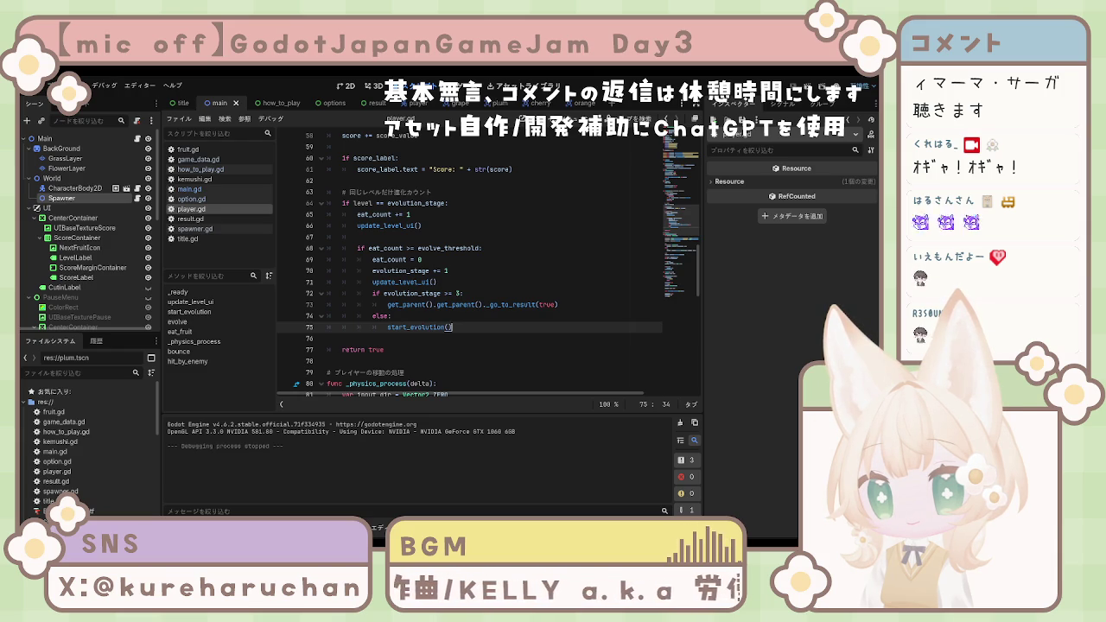
# Step: Select the Spawner, remove and re-add the last Fruit Scenes entry, and assign orange.tscn to entry 3
pyautogui.click(63, 198)
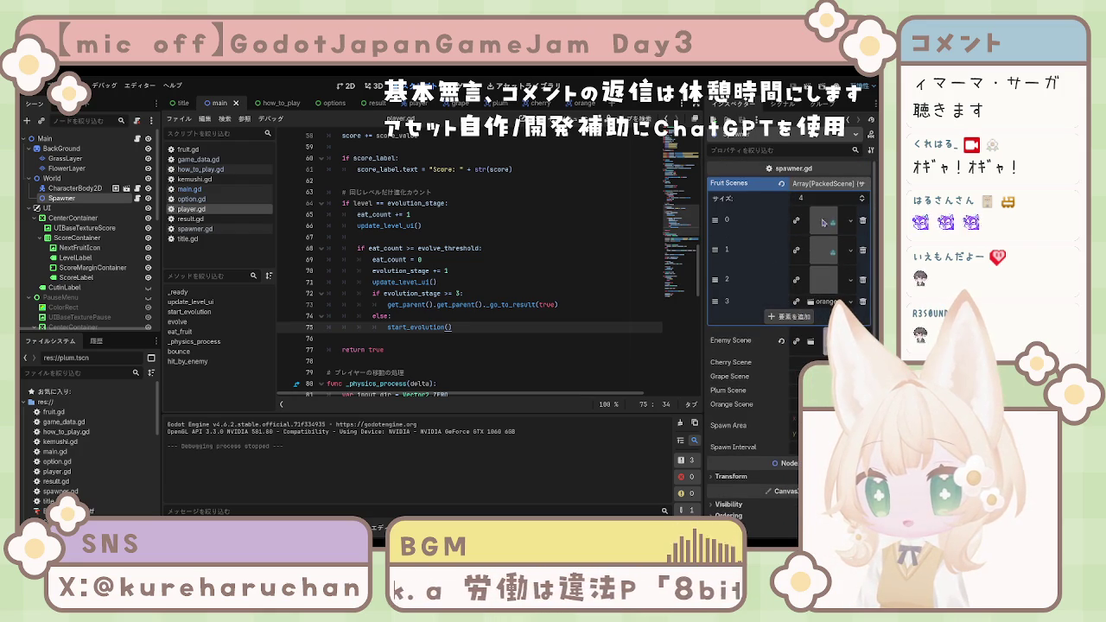
pyautogui.click(862, 201)
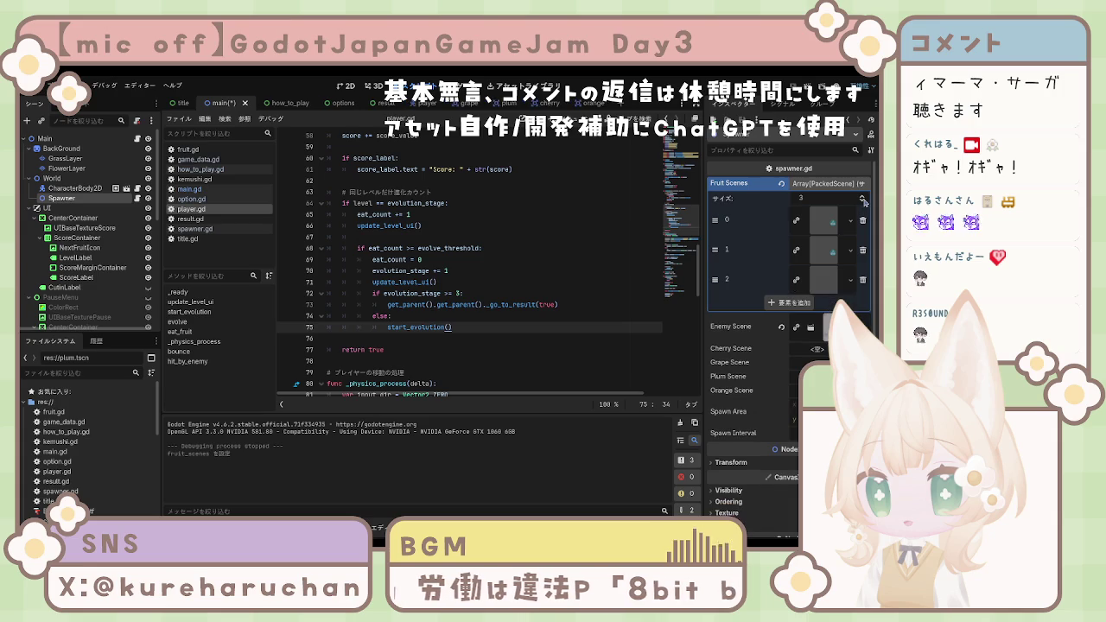
pyautogui.click(863, 198)
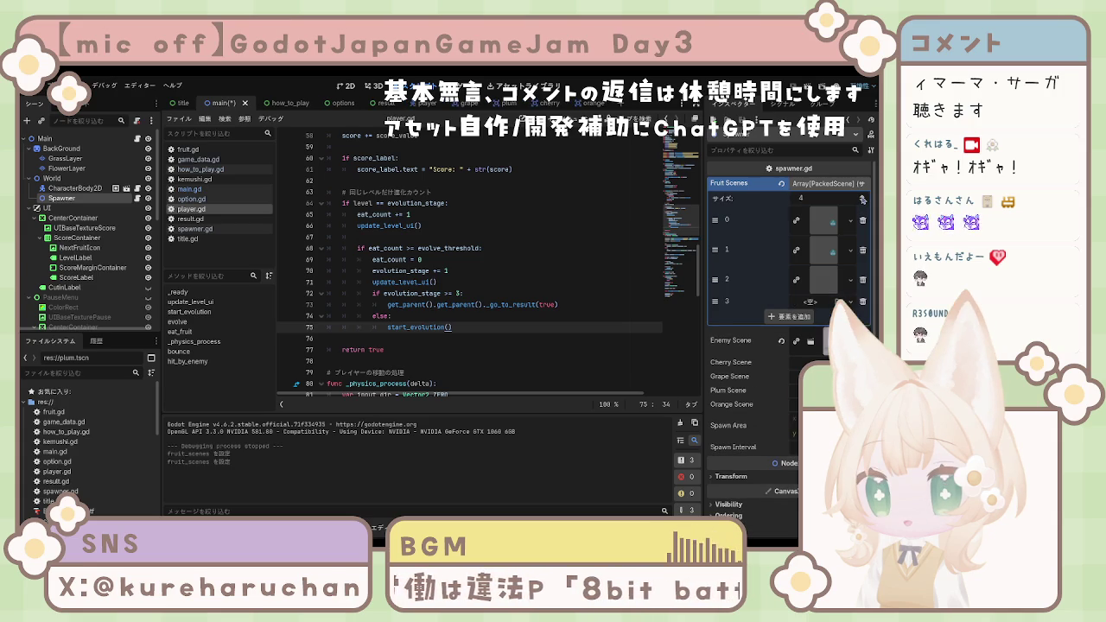
pyautogui.click(837, 301)
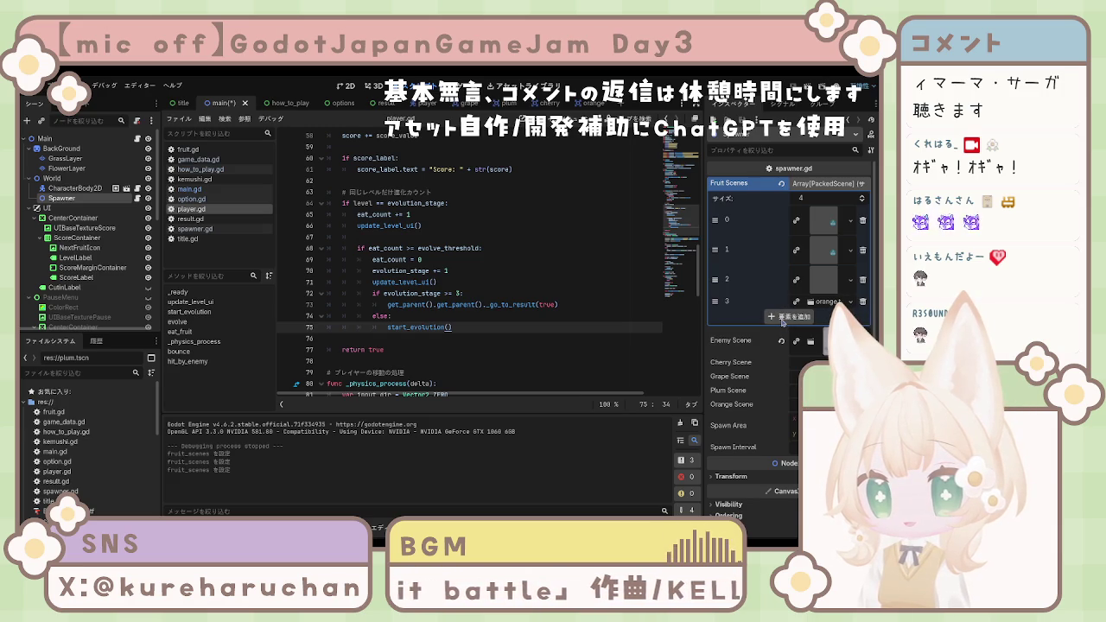
# Step: Add three empty Fruit Scenes entries, reorder them, and drop a fruit scene into slot 4
pyautogui.click(782, 316)
pyautogui.click(784, 330)
pyautogui.click(786, 344)
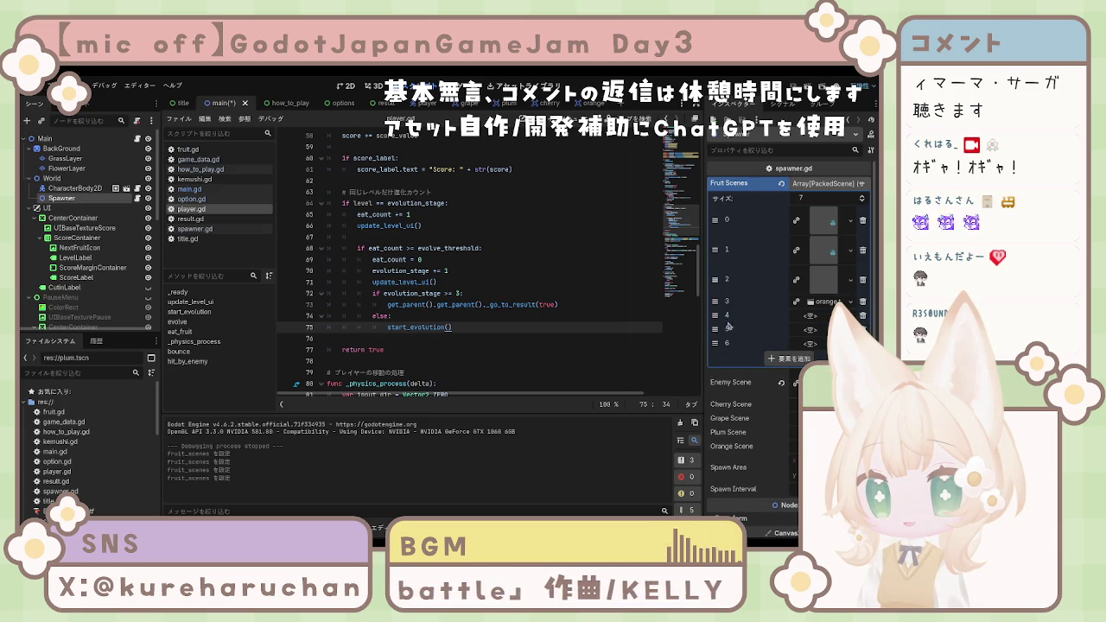
pyautogui.moveTo(714, 330); pyautogui.dragTo(714, 212)
pyautogui.moveTo(715, 271)
pyautogui.mouseDown()
pyautogui.moveTo(715, 251)
pyautogui.moveTo(716, 343)
pyautogui.mouseUp()
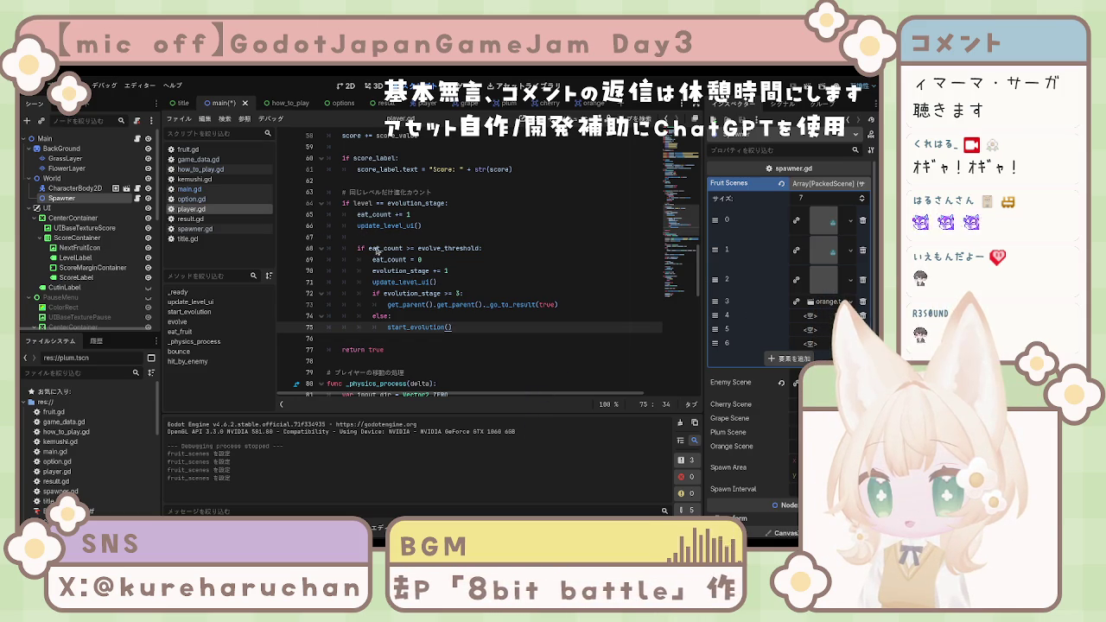
pyautogui.moveTo(376, 249); pyautogui.dragTo(823, 323)
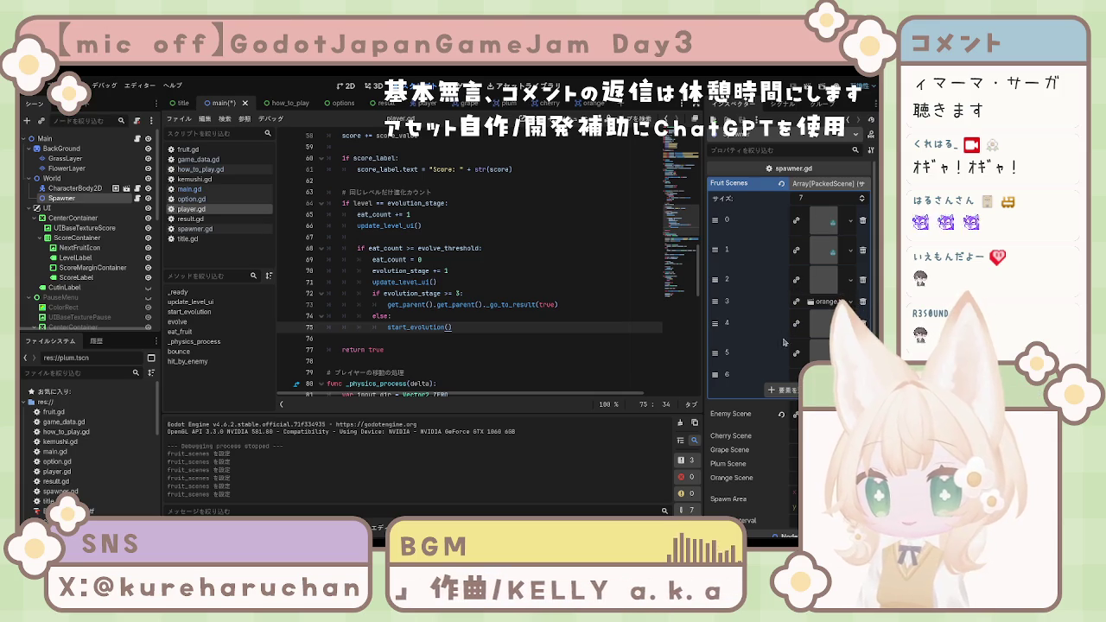
# Step: Add three more entries to bring Fruit Scenes up to 10
pyautogui.click(792, 391)
pyautogui.click(792, 404)
pyautogui.click(793, 418)
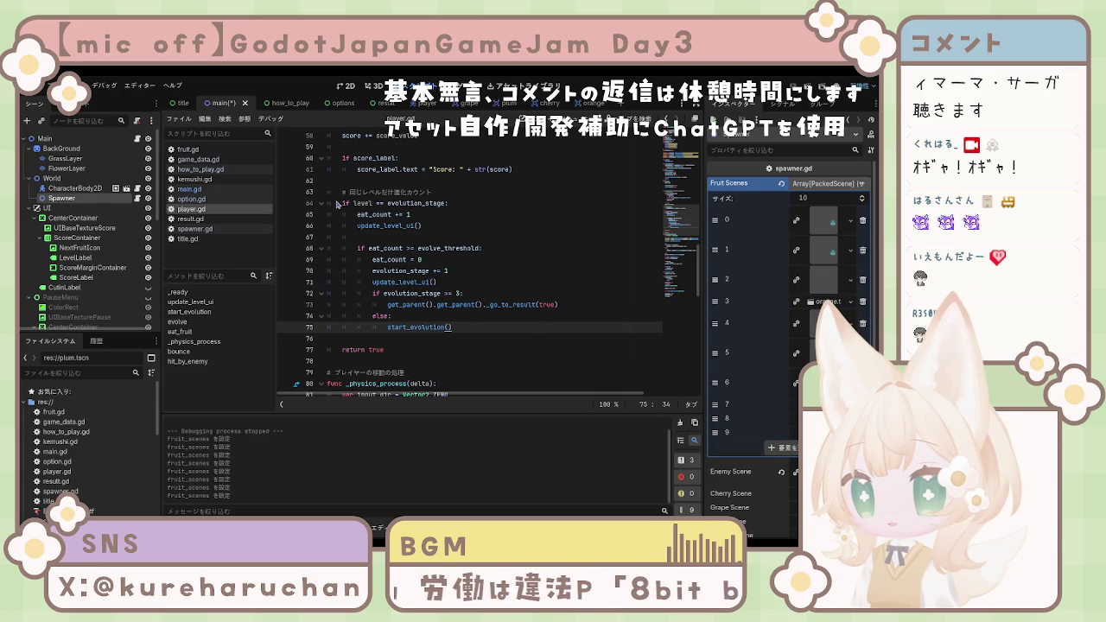
# Step: Drop a fruit scene onto Fruit Scenes slot 6, review all 10 slots, and start a test run
pyautogui.moveTo(715, 381); pyautogui.dragTo(731, 397)
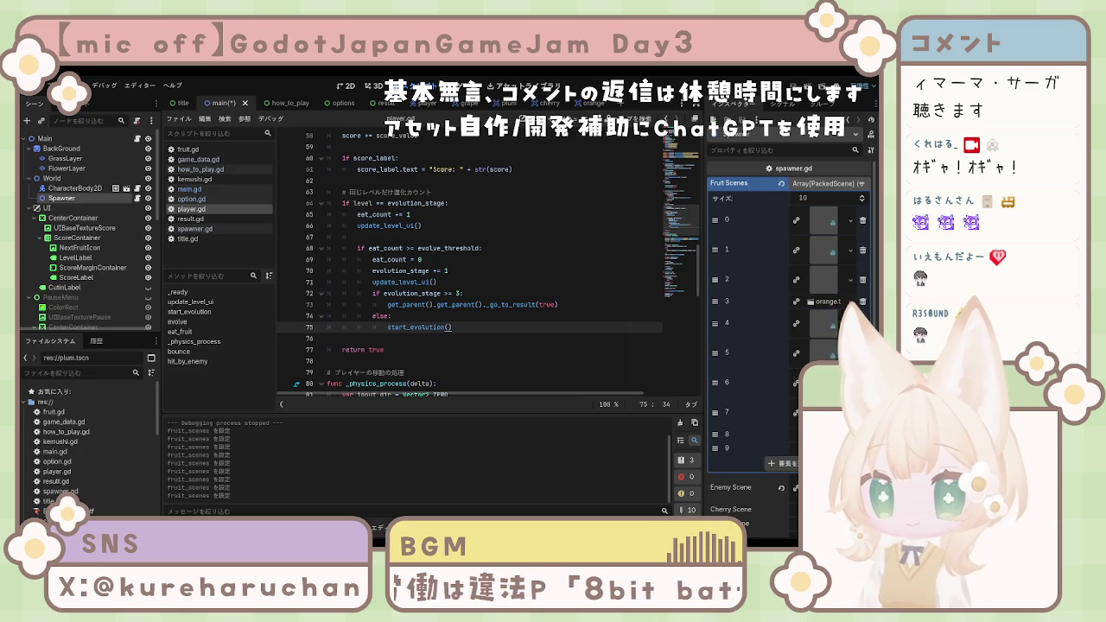
pyautogui.scroll(-2, 731, 396)
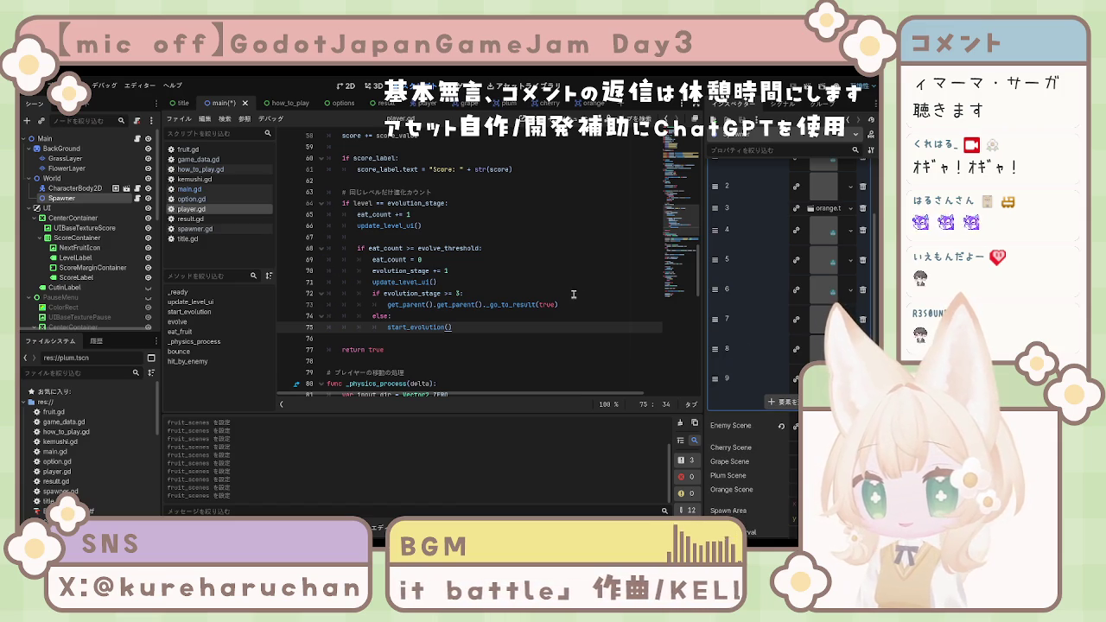
pyautogui.scroll(3, 823, 321)
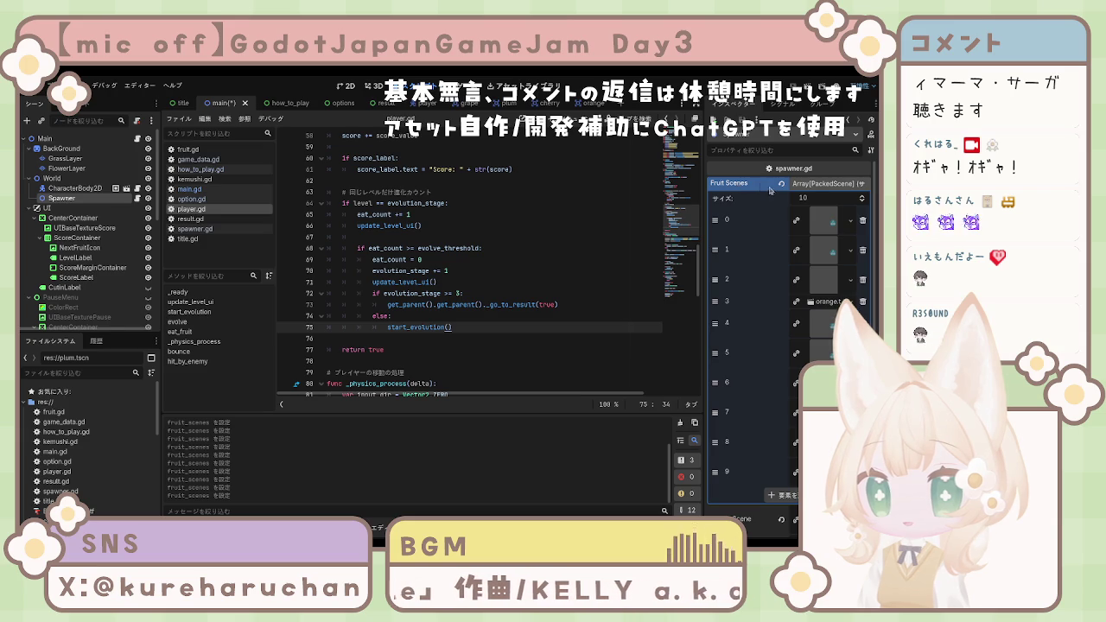
pyautogui.scroll(-4, 778, 299)
pyautogui.scroll(4, 777, 299)
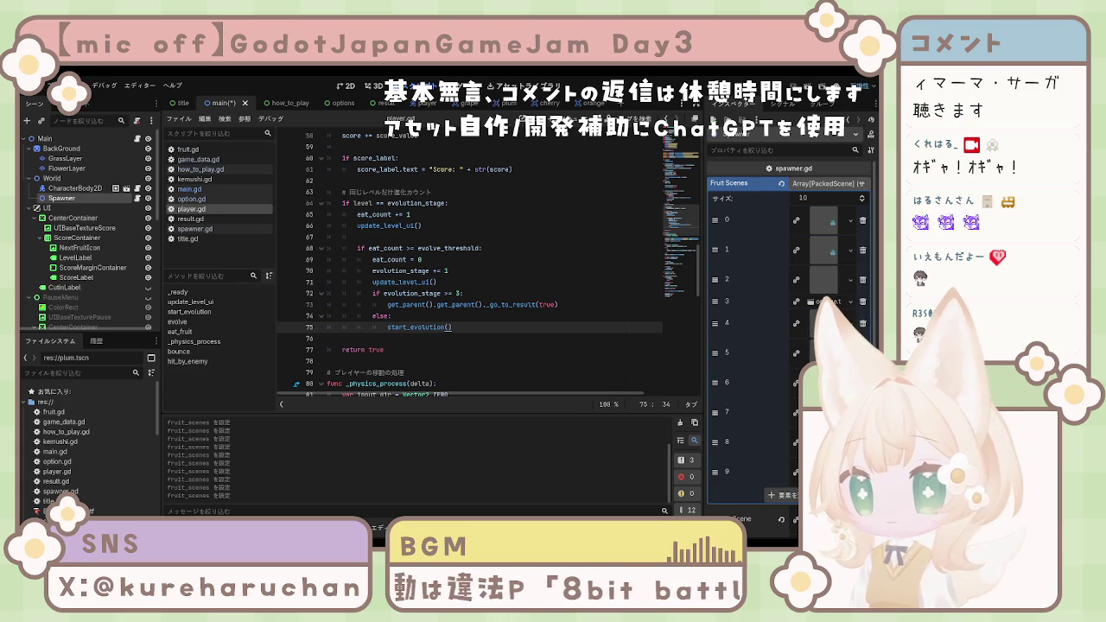
pyautogui.press('F5')
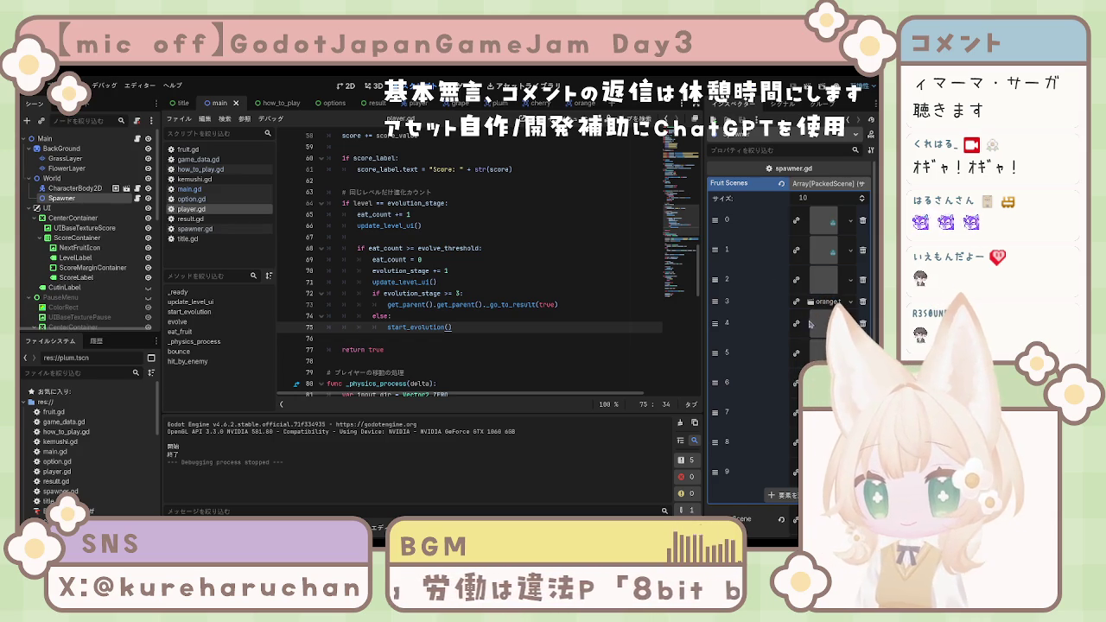
# Step: Scroll the Inspector and widen the properties panel by dragging its splitter left
pyautogui.scroll(-3, 809, 323)
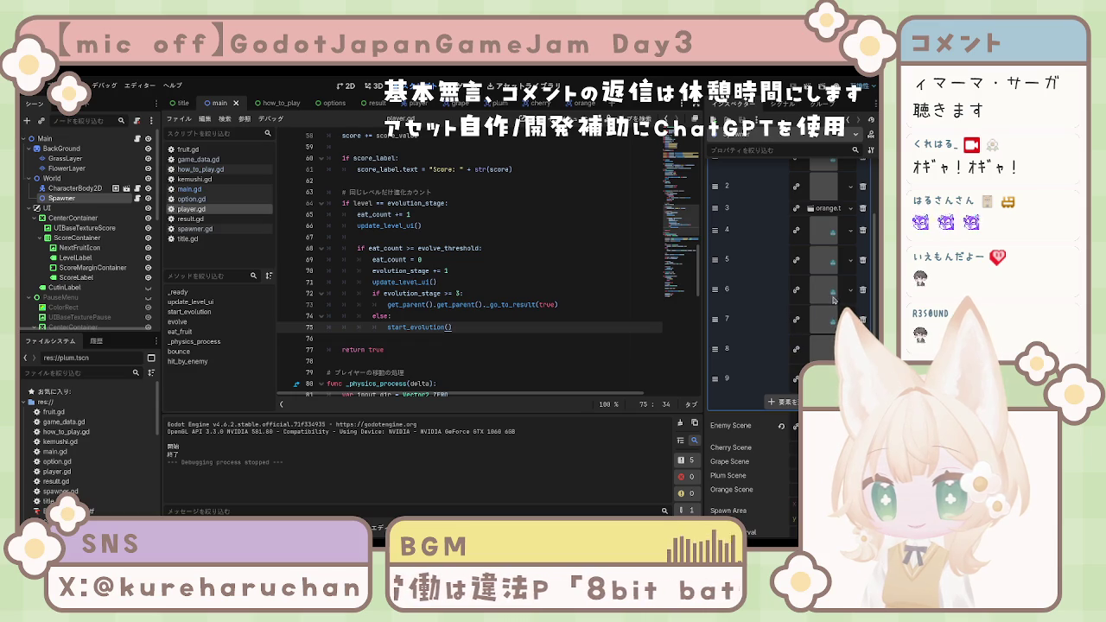
pyautogui.moveTo(703, 238); pyautogui.dragTo(543, 245)
# Step: Expand and collapse Fruit Scenes entry 0 and the whole Fruit Scenes array to inspect them
pyautogui.scroll(3, 829, 302)
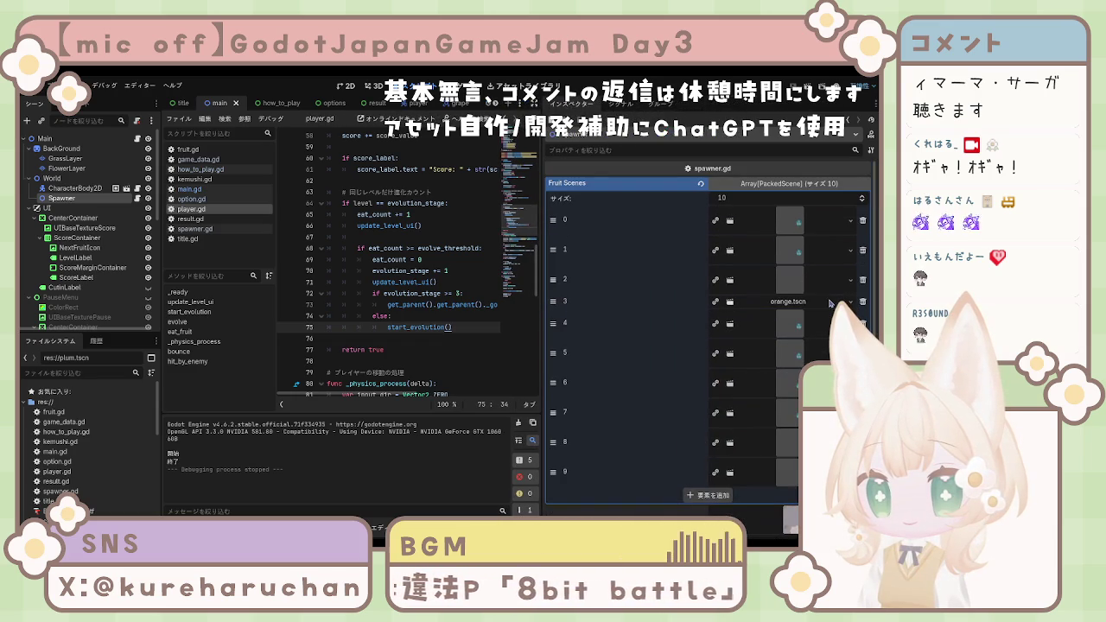
pyautogui.click(794, 227)
pyautogui.click(793, 227)
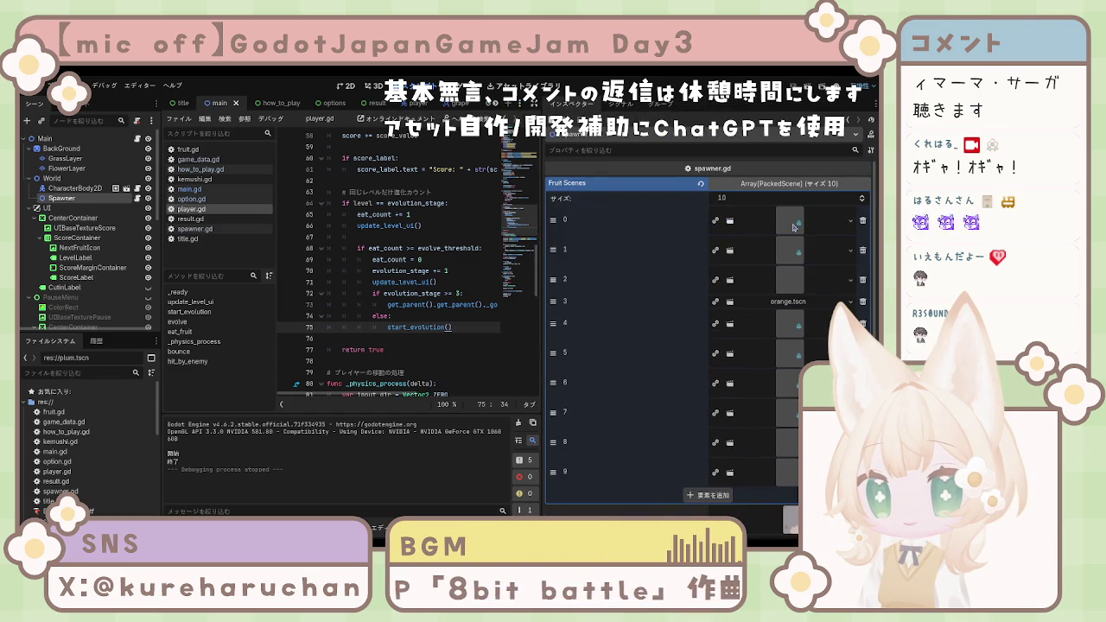
pyautogui.click(795, 184)
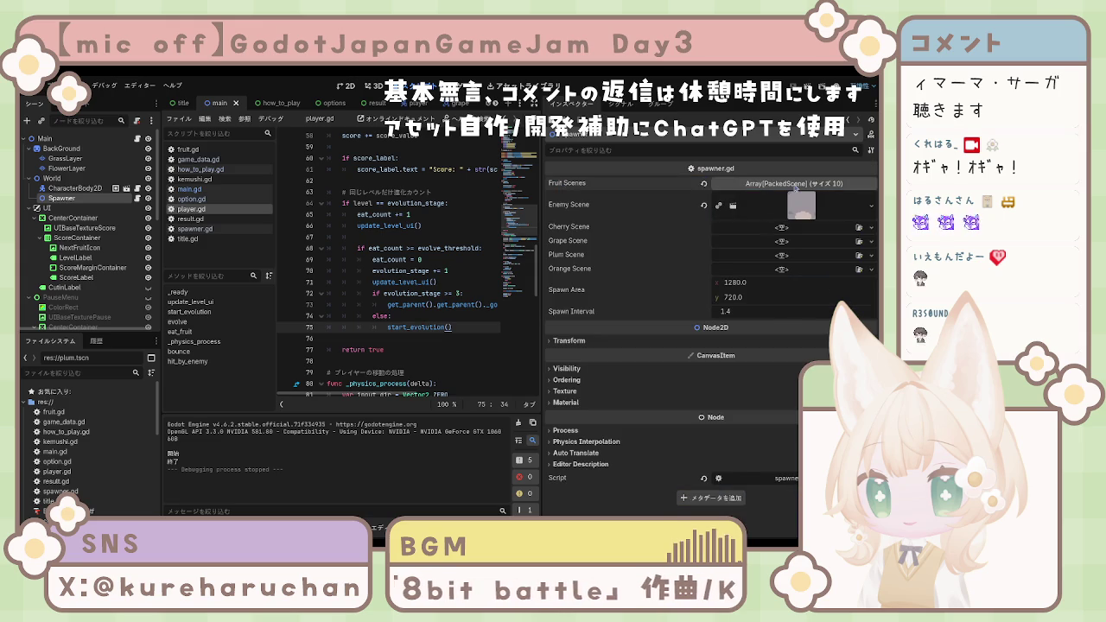
pyautogui.click(794, 184)
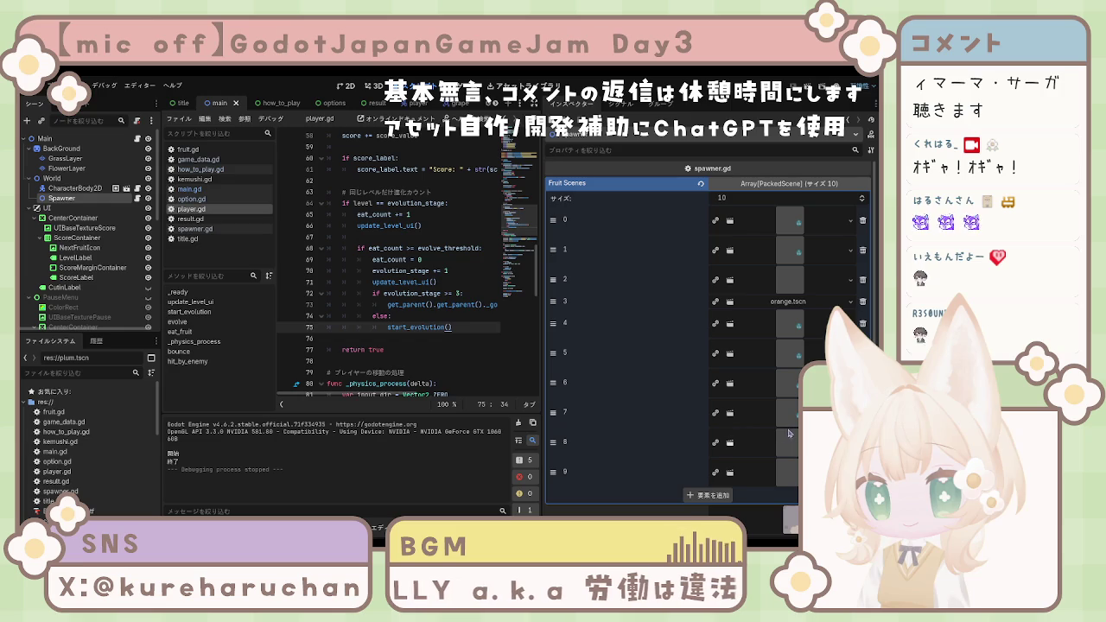
# Step: Undo two Fruit Scenes array changes and scroll through the list to check it
pyautogui.hotkey('ctrl', 'shift', 'x')
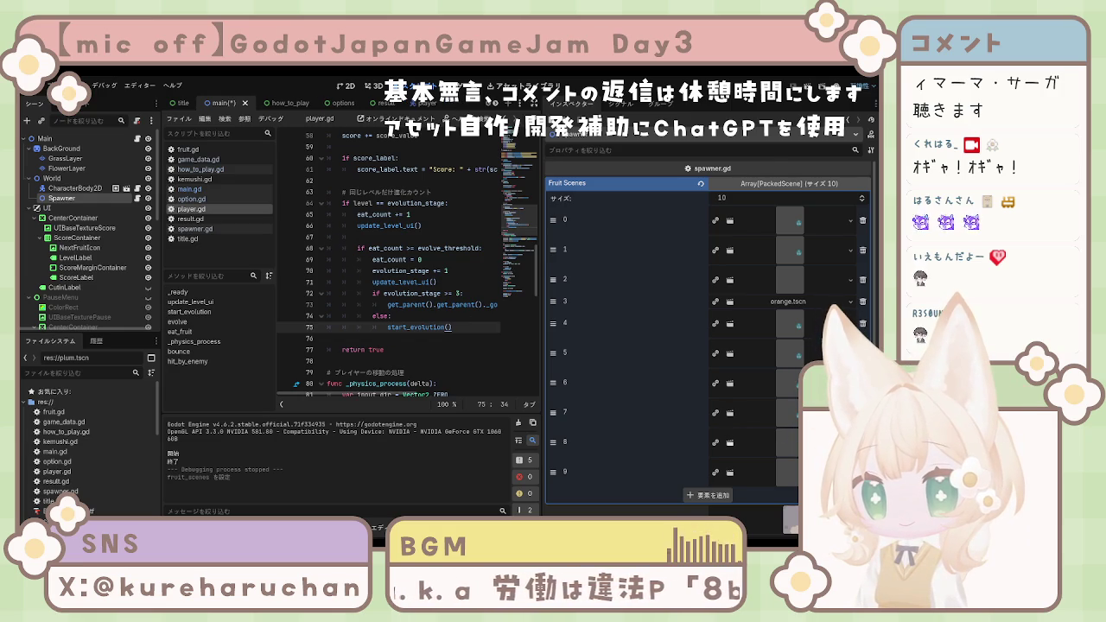
pyautogui.scroll(-1, 709, 328)
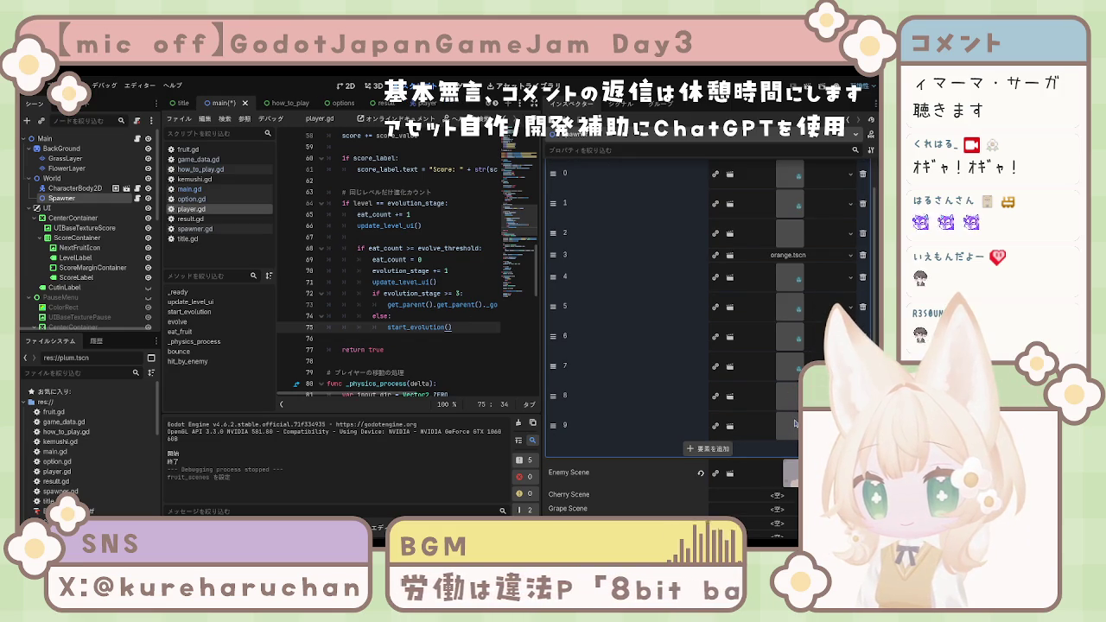
pyautogui.hotkey('ctrl', 'shift', 'x')
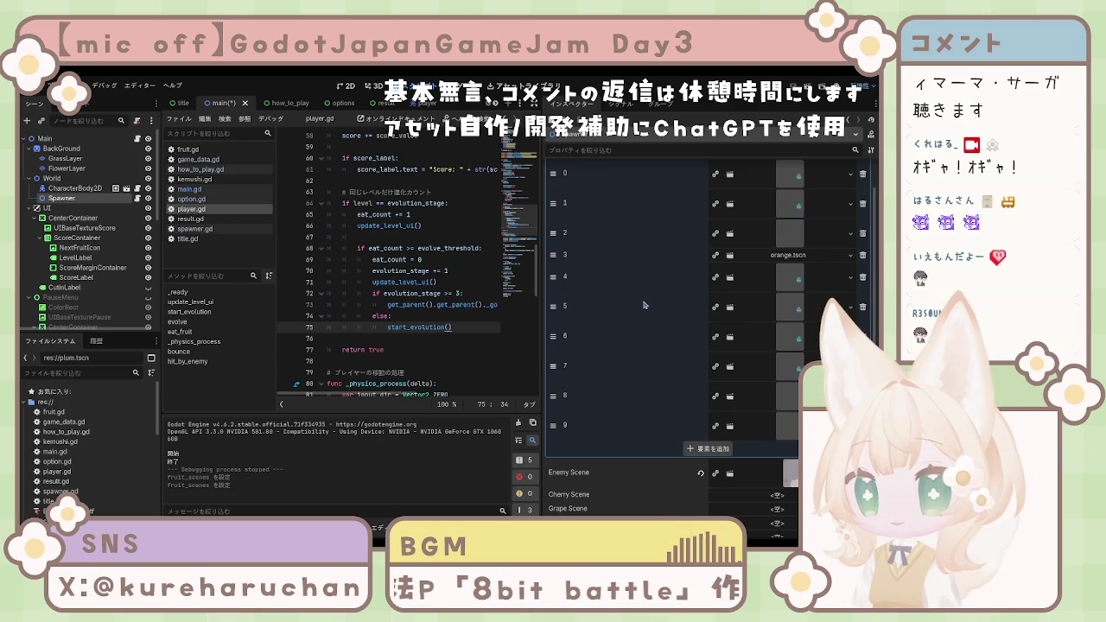
pyautogui.scroll(-5, 641, 298)
pyautogui.scroll(6, 645, 303)
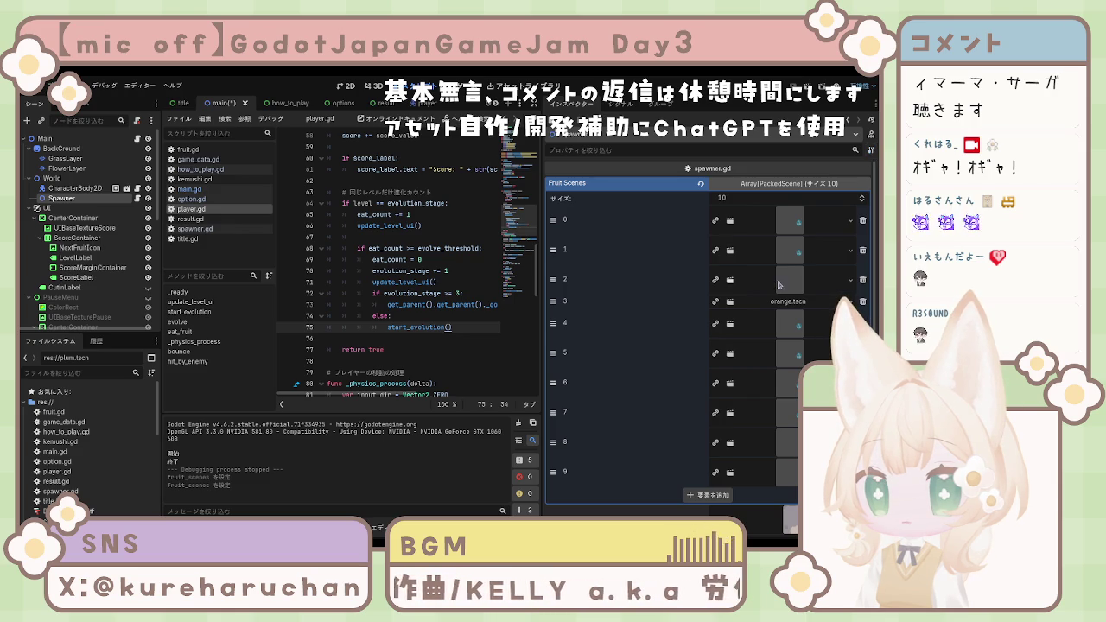
pyautogui.scroll(-5, 764, 285)
pyautogui.scroll(4, 764, 286)
pyautogui.scroll(1, 764, 286)
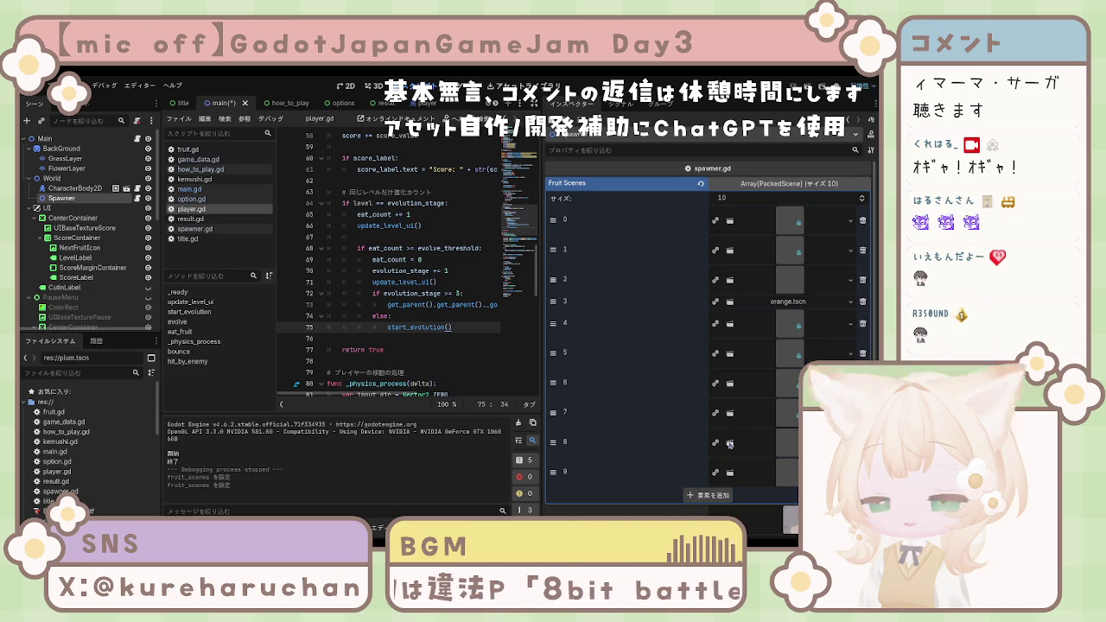
# Step: Show the main scene in the 2D workspace and launch the game with F5
pyautogui.scroll(-3, 730, 444)
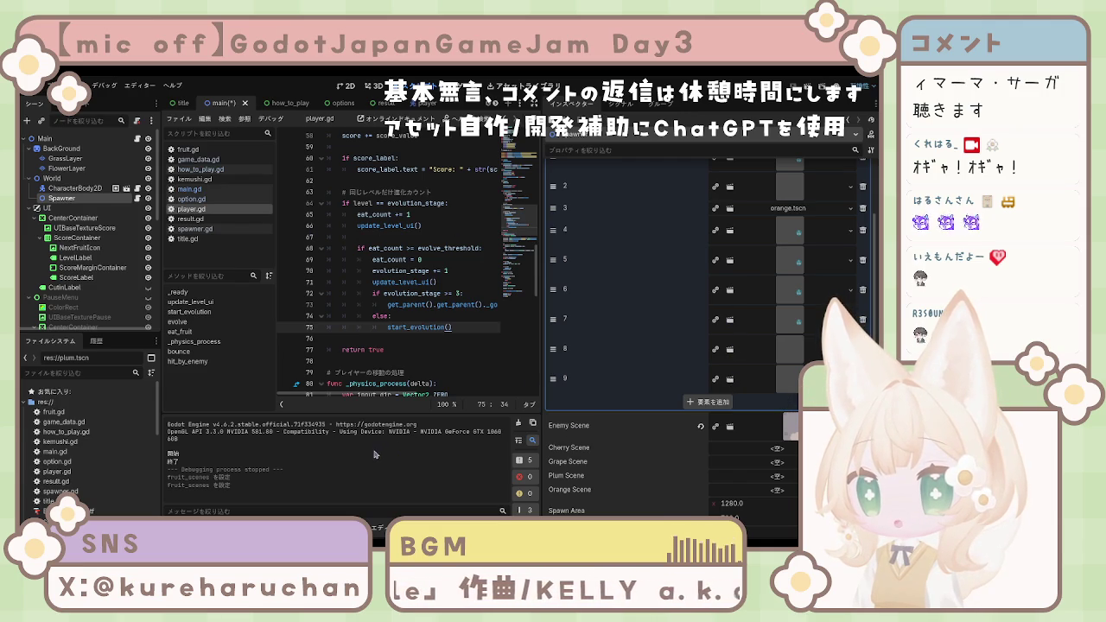
pyautogui.scroll(2, 579, 256)
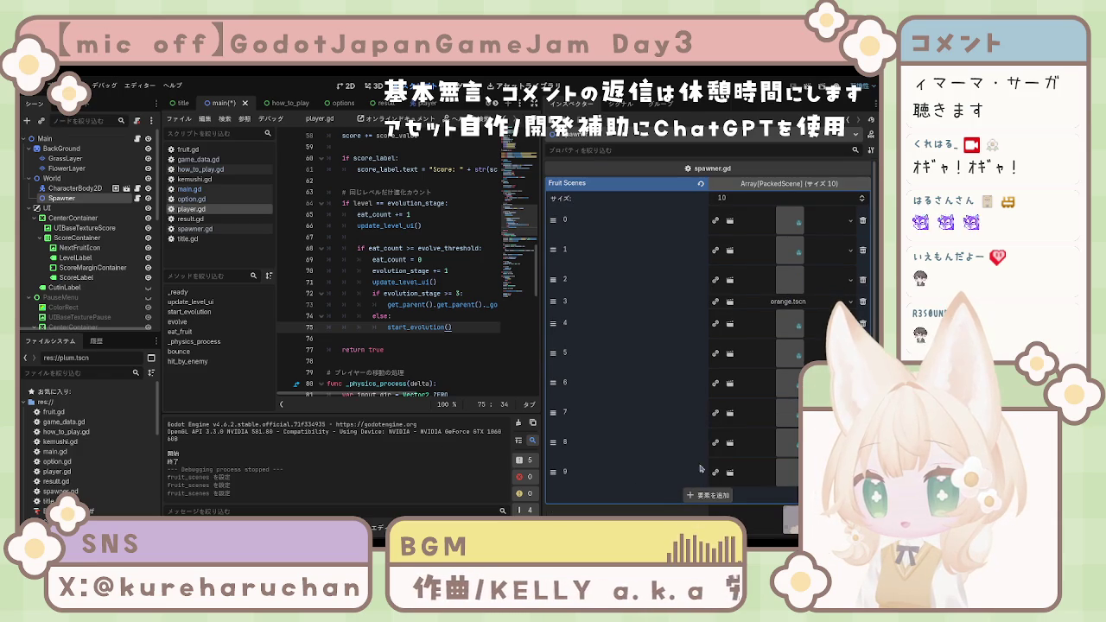
pyautogui.hotkey('ctrl', 'F1')
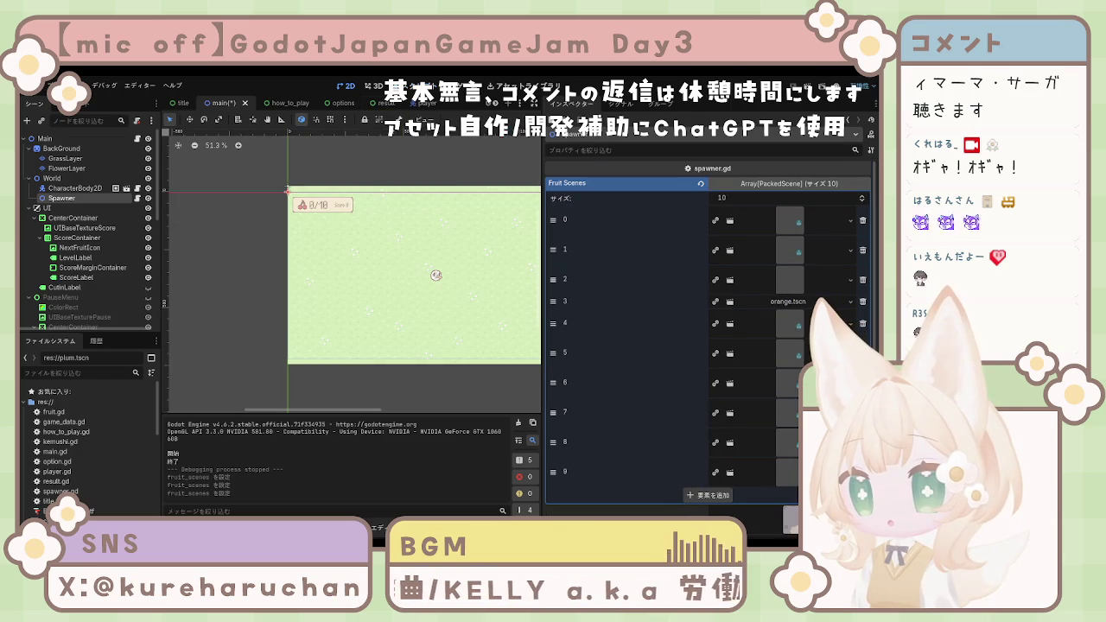
pyautogui.press('F5')
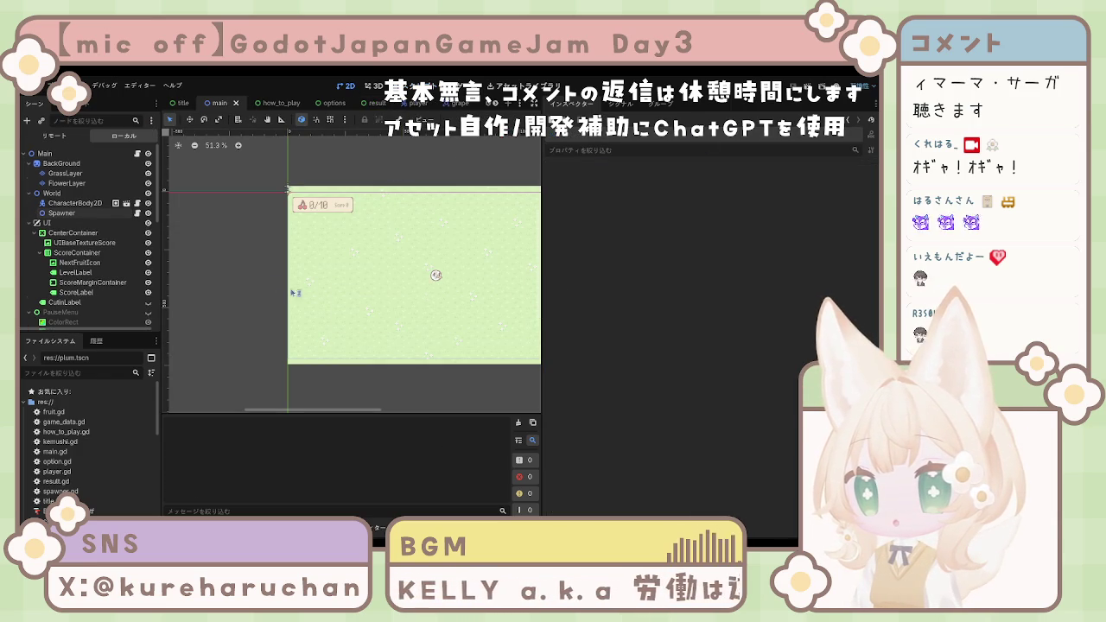
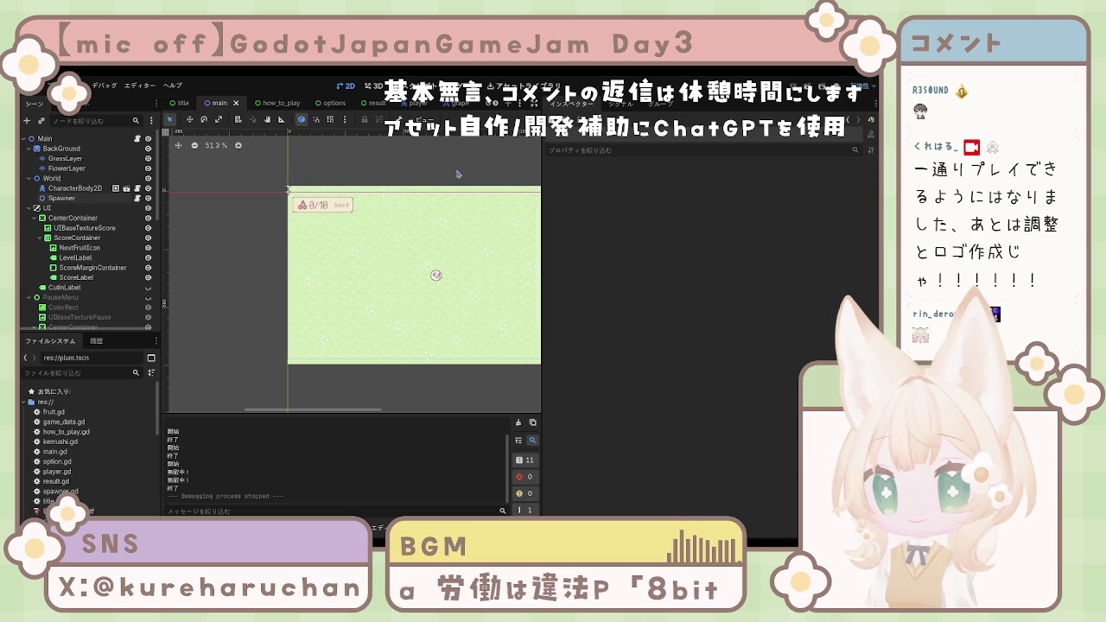
# Step: Open the player scene's player.gd script and add a new line after move_and_slide() on line 106
pyautogui.hscroll(5, 456, 235)
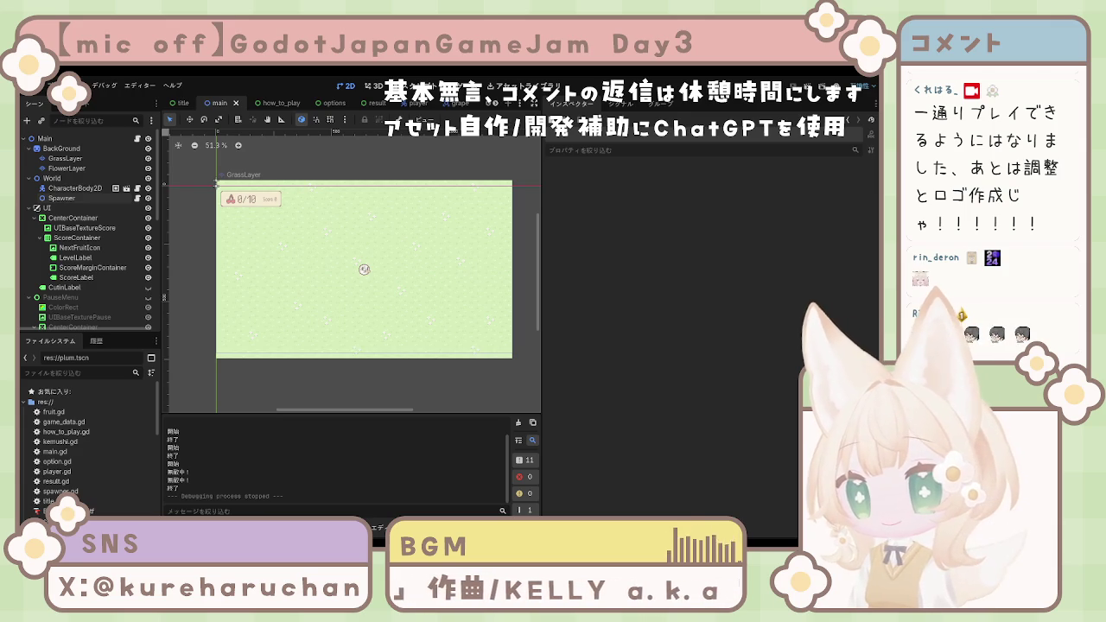
pyautogui.scroll(-5, 86, 246)
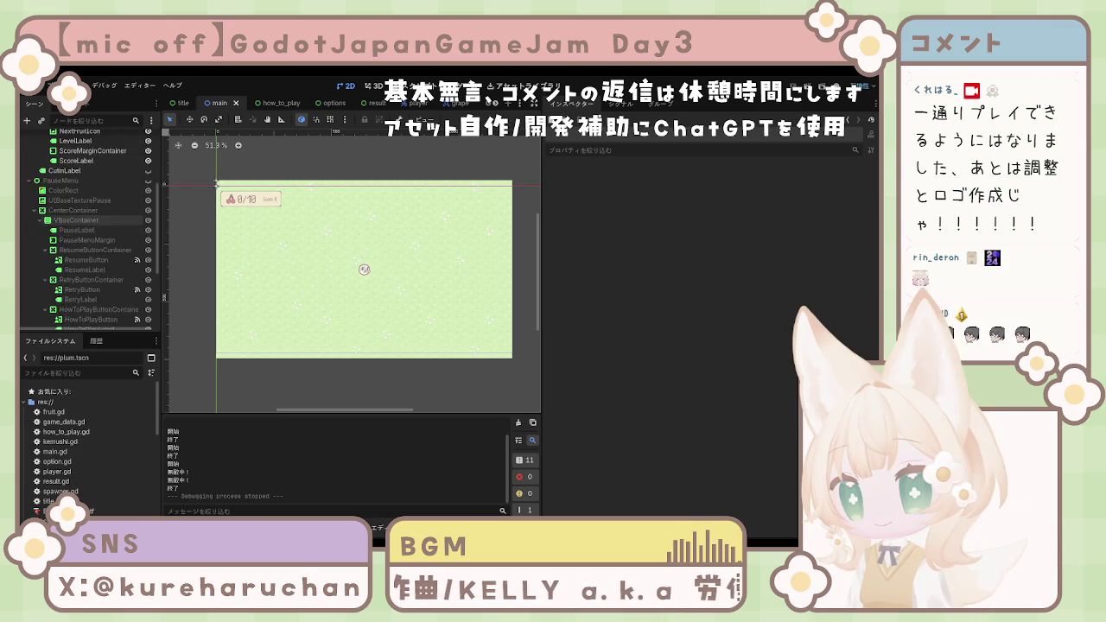
pyautogui.scroll(5, 86, 250)
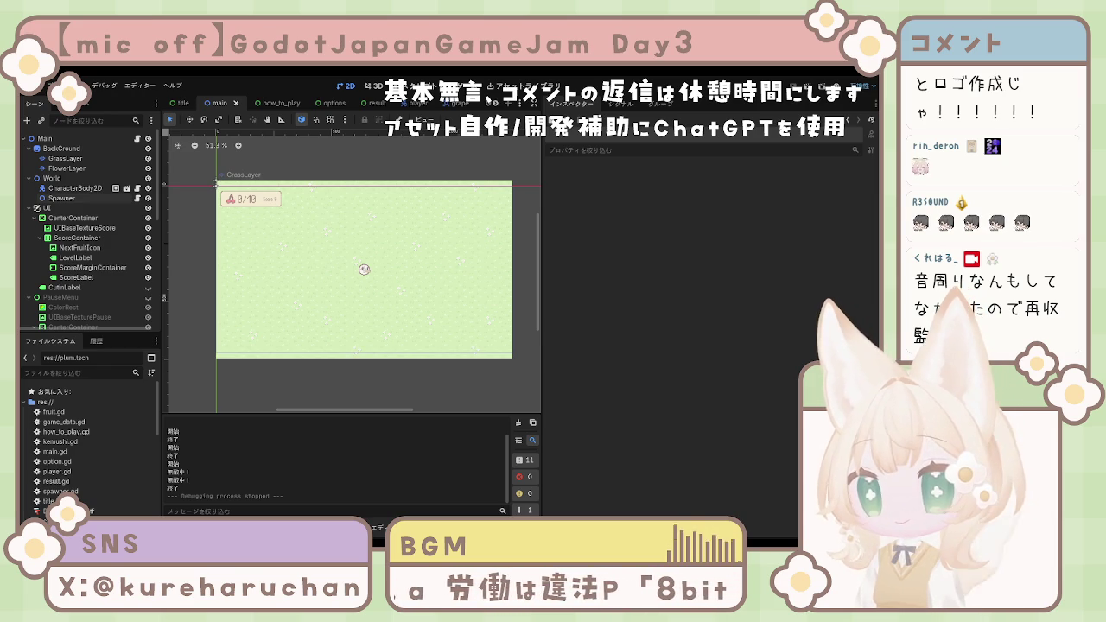
pyautogui.doubleClick(364, 270)
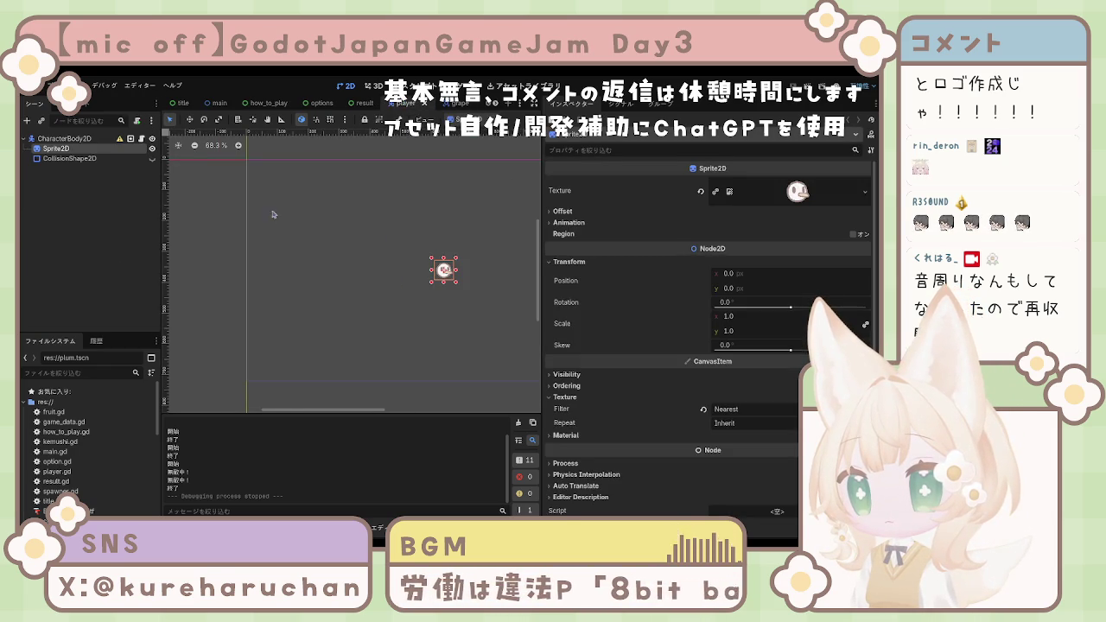
pyautogui.hotkey('ctrl', 'F3')
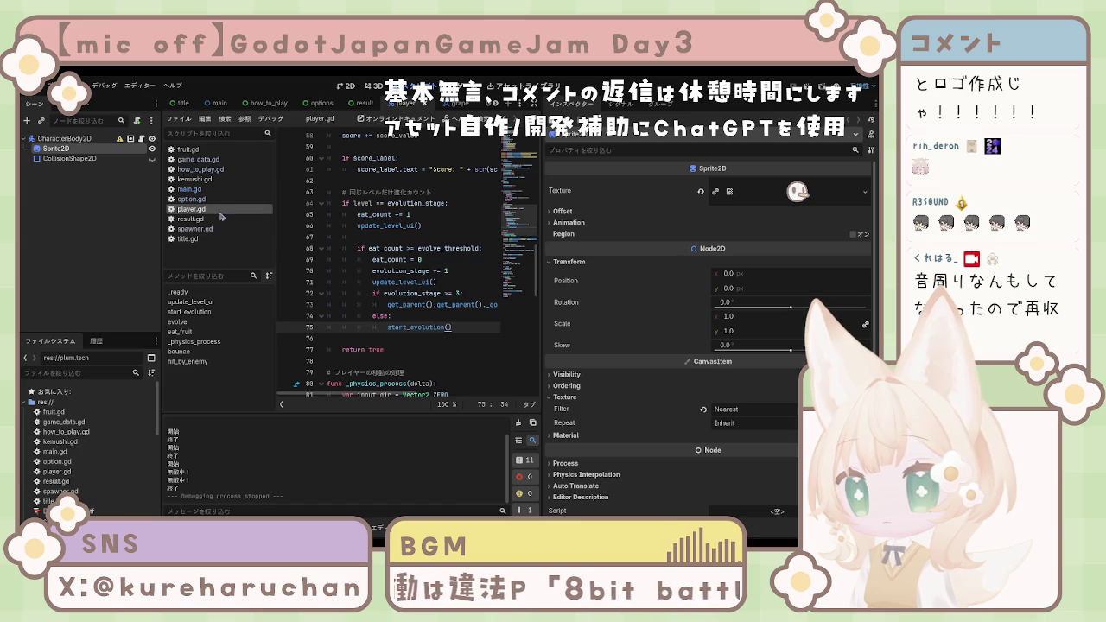
pyautogui.scroll(-9, 347, 248)
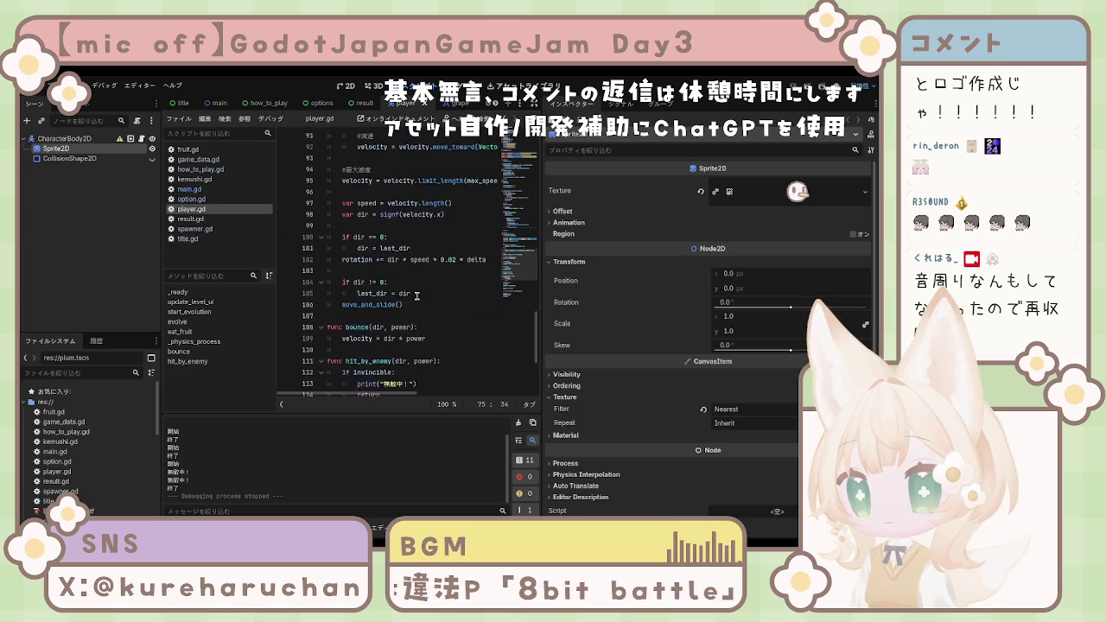
pyautogui.click(418, 239)
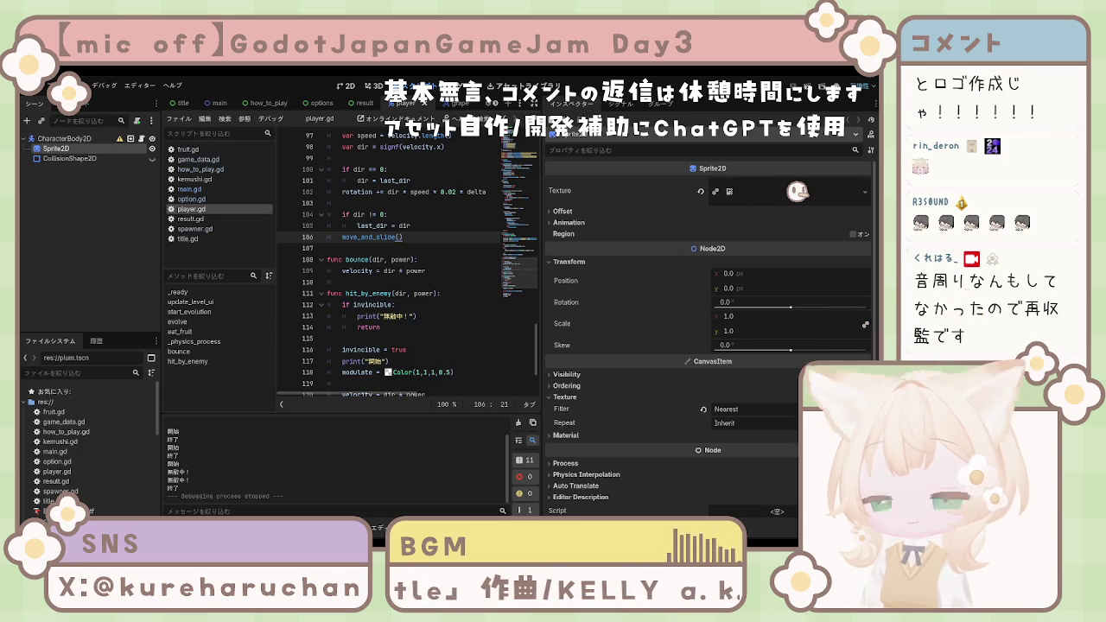
pyautogui.press('Return')
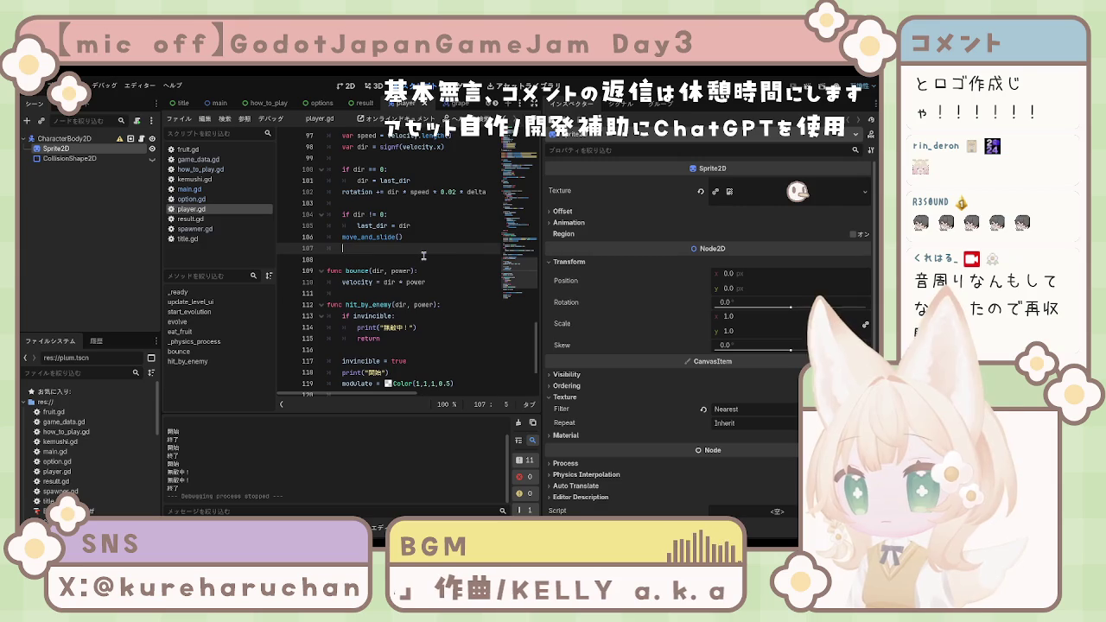
# Step: Paste clamp lines limiting position.x to 32–1248 and position.y to 32–688, fix the indent, and save player.gd
pyautogui.write('position.x = clamp(position.x, 32, 1248) position.y = clamp(position.y, 32, 680)')
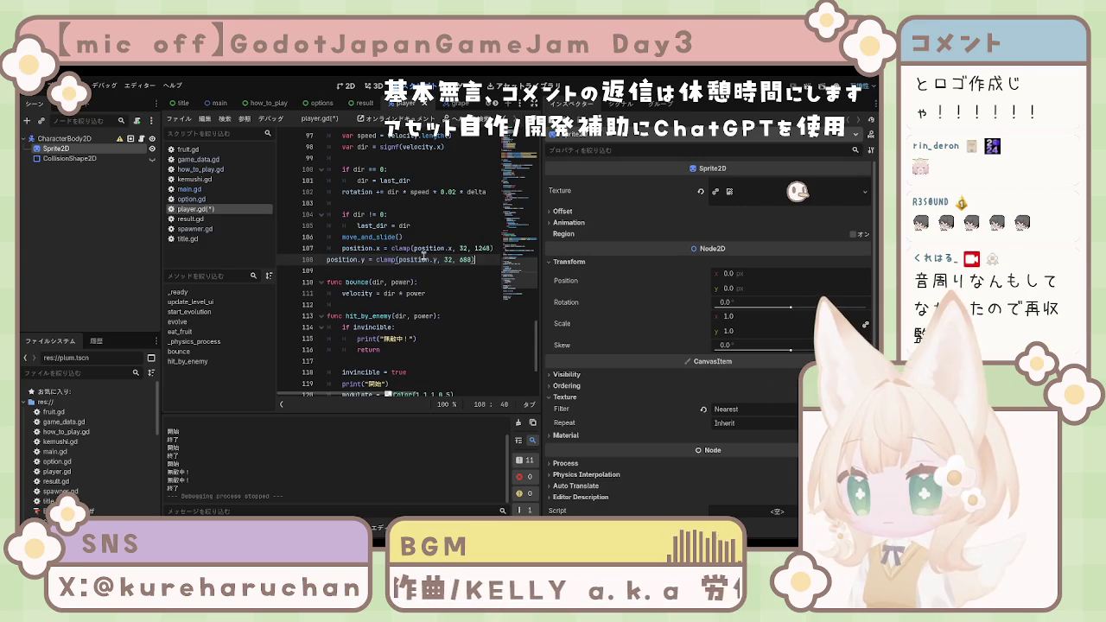
pyautogui.click(329, 260)
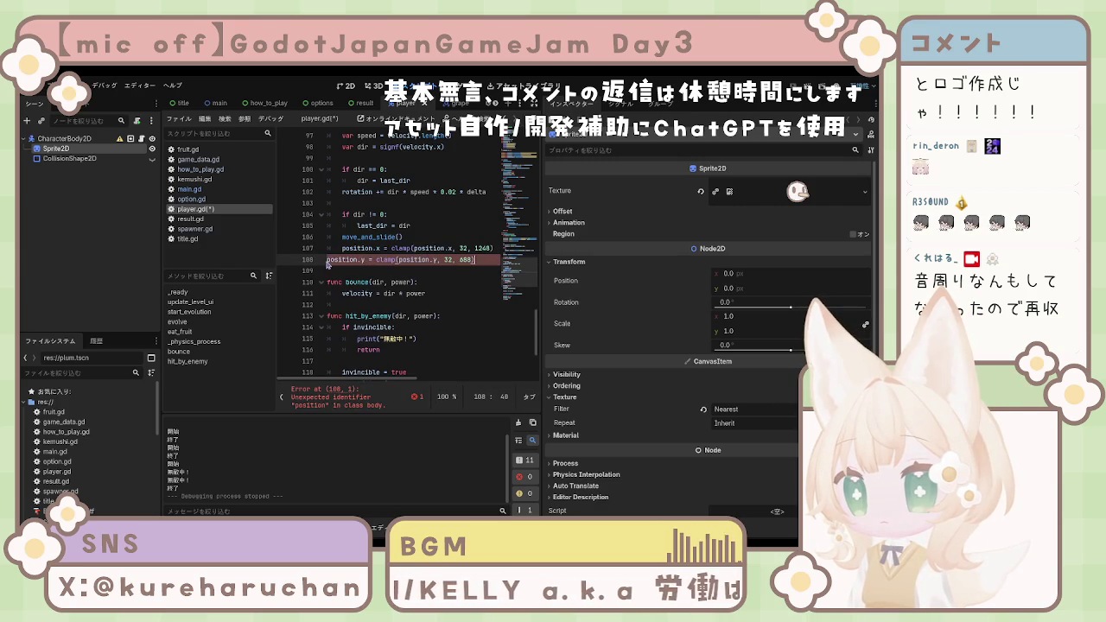
pyautogui.press('Tab')
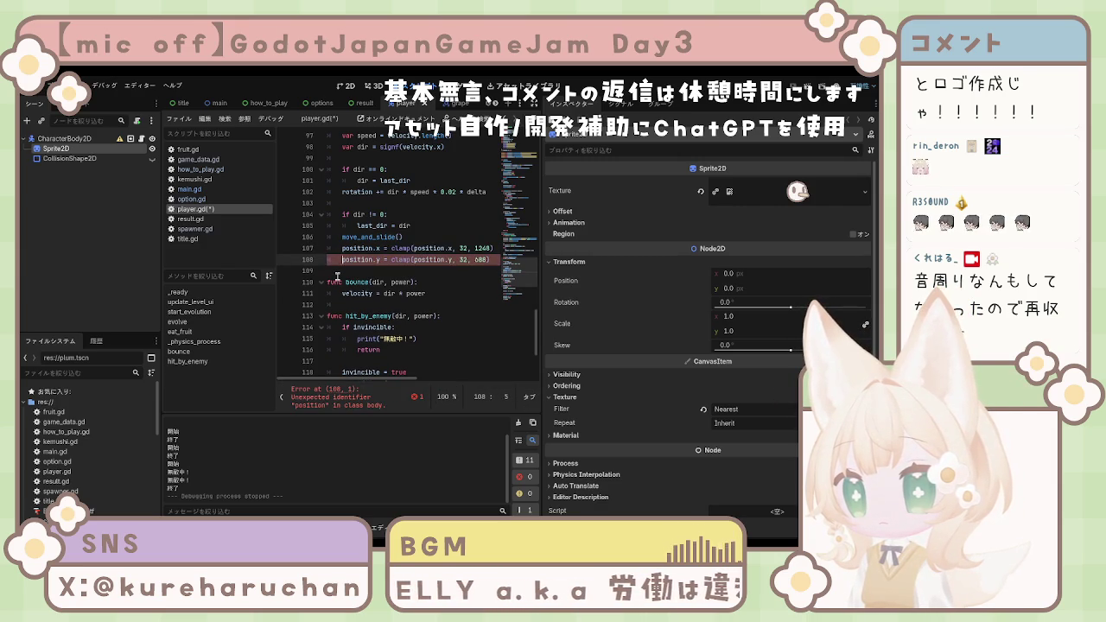
pyautogui.hotkey('ctrl', 's')
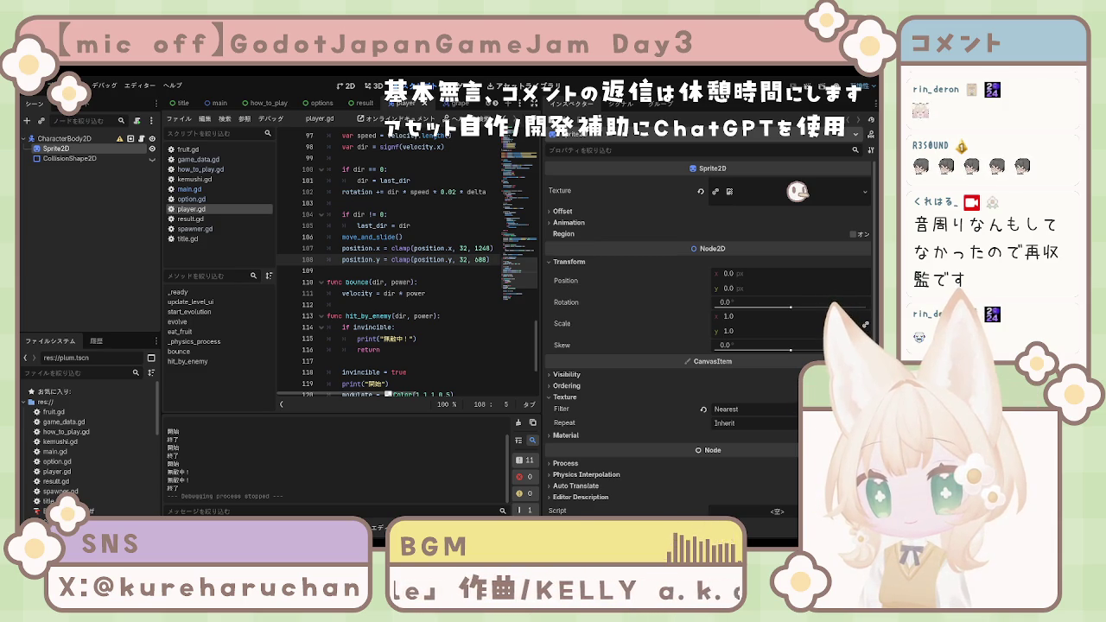
pyautogui.scroll(4, 406, 259)
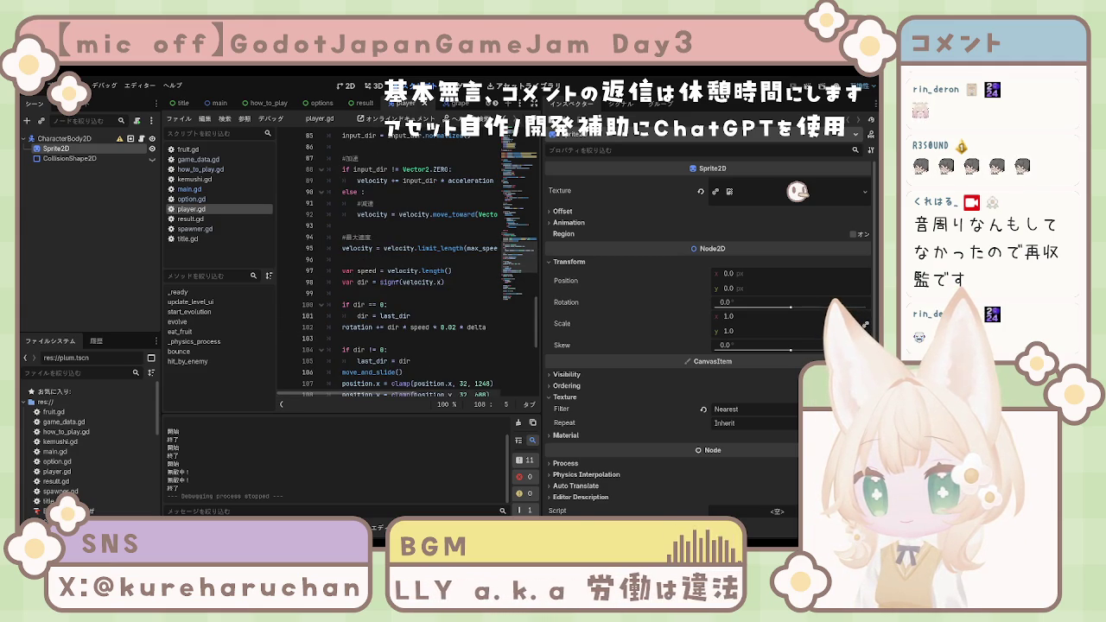
pyautogui.scroll(8, 406, 260)
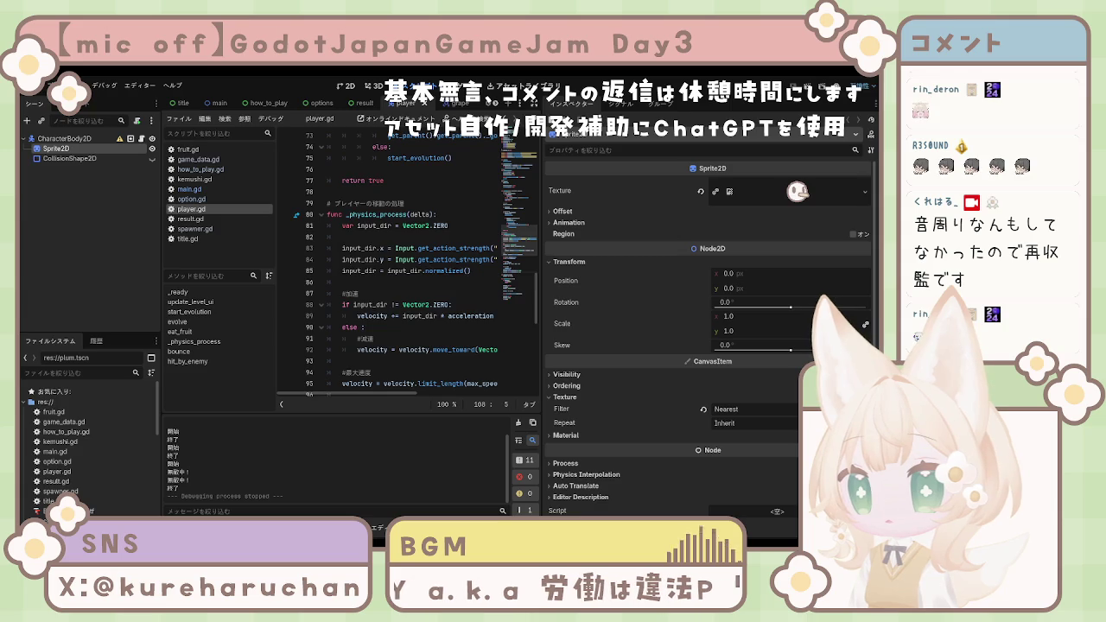
pyautogui.scroll(20, 406, 260)
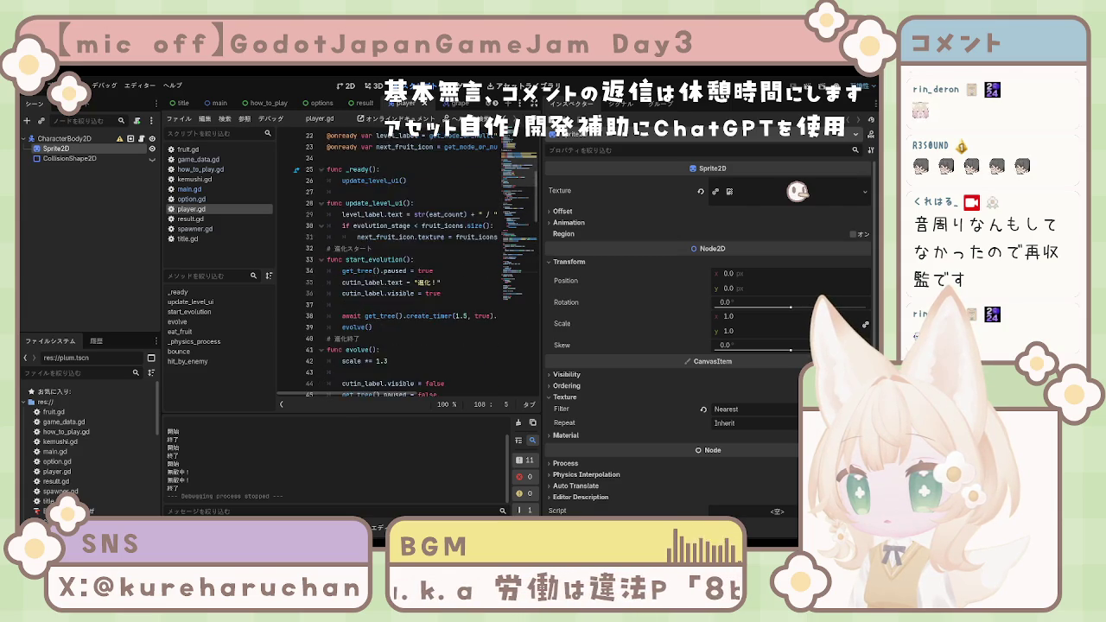
pyautogui.scroll(1, 406, 259)
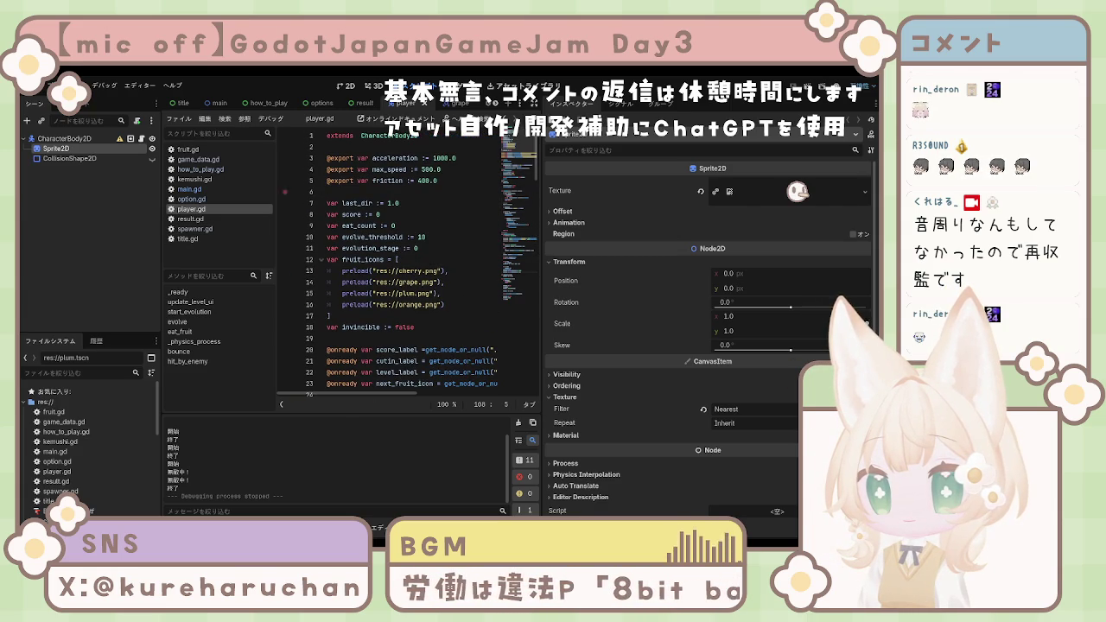
pyautogui.click(195, 228)
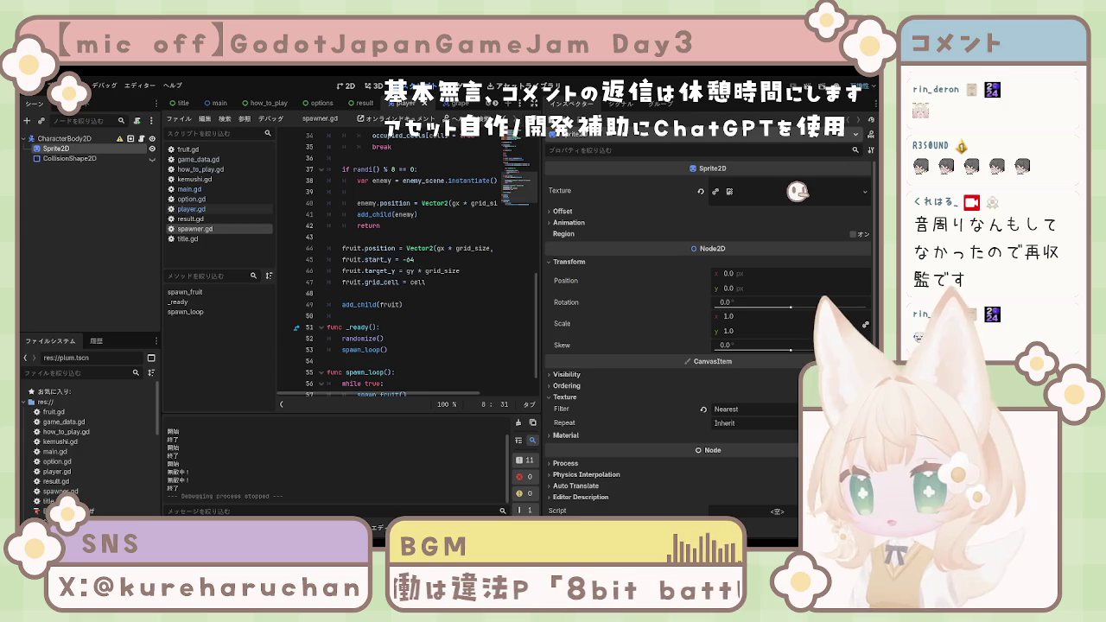
# Step: Add 'var margin = 64' on line 17 of spawn_fruit() in spawner.gd and save
pyautogui.moveTo(542, 208); pyautogui.dragTo(721, 208)
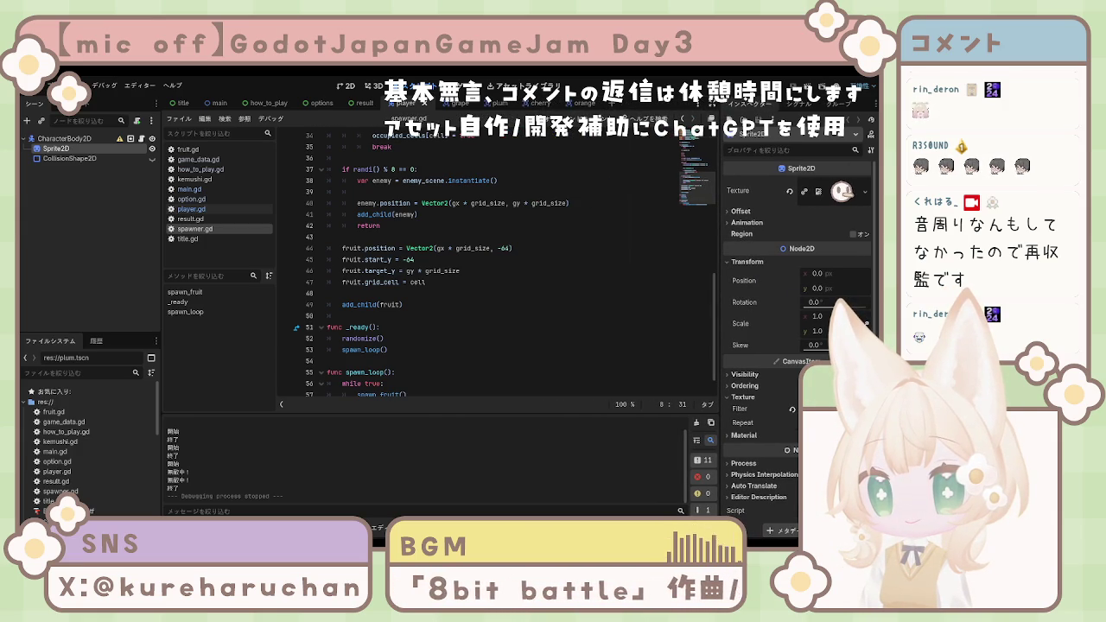
pyautogui.scroll(5, 510, 259)
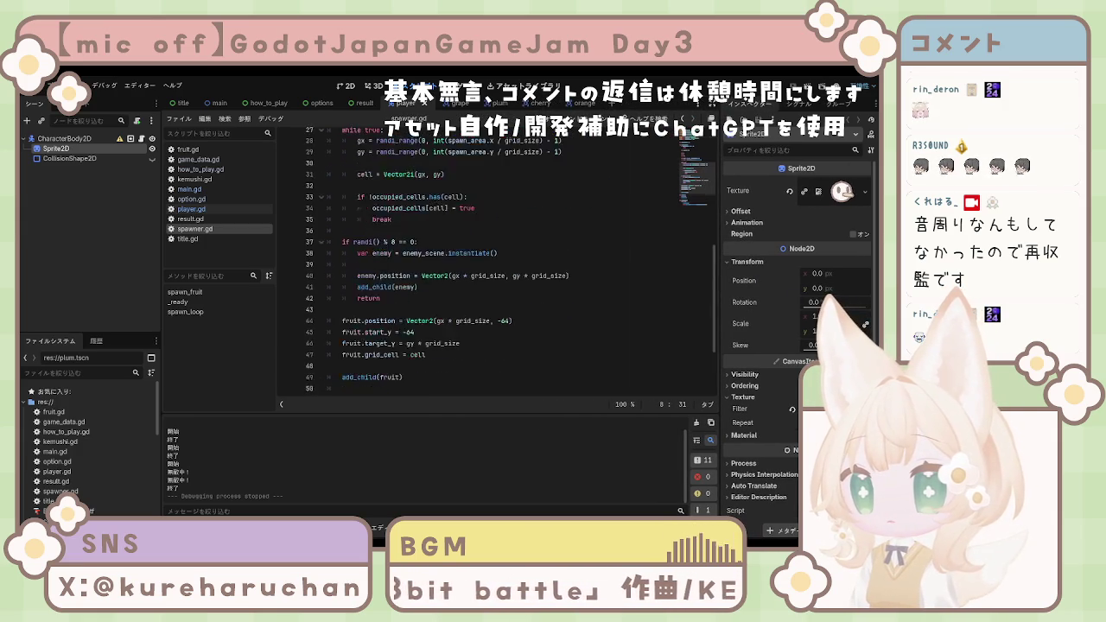
pyautogui.scroll(3, 509, 259)
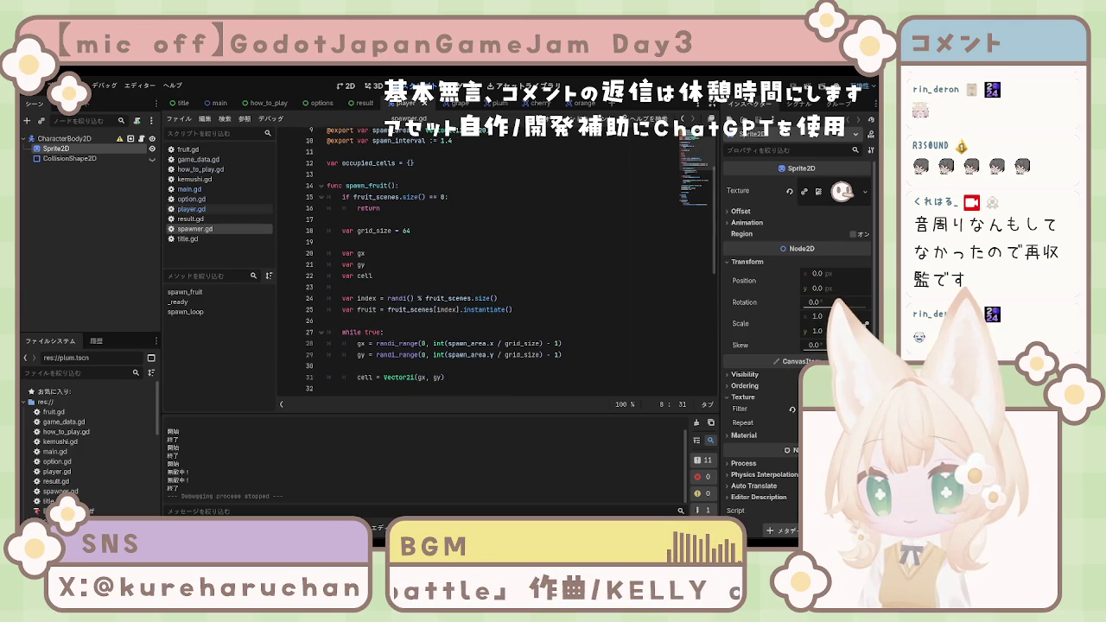
pyautogui.scroll(1, 509, 260)
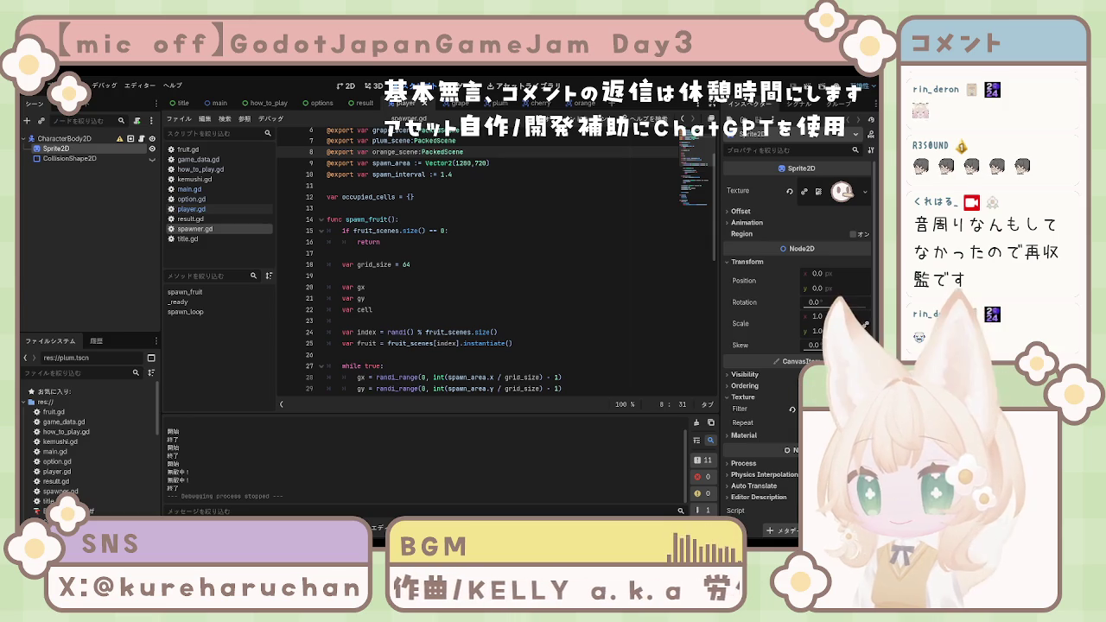
pyautogui.click(358, 253)
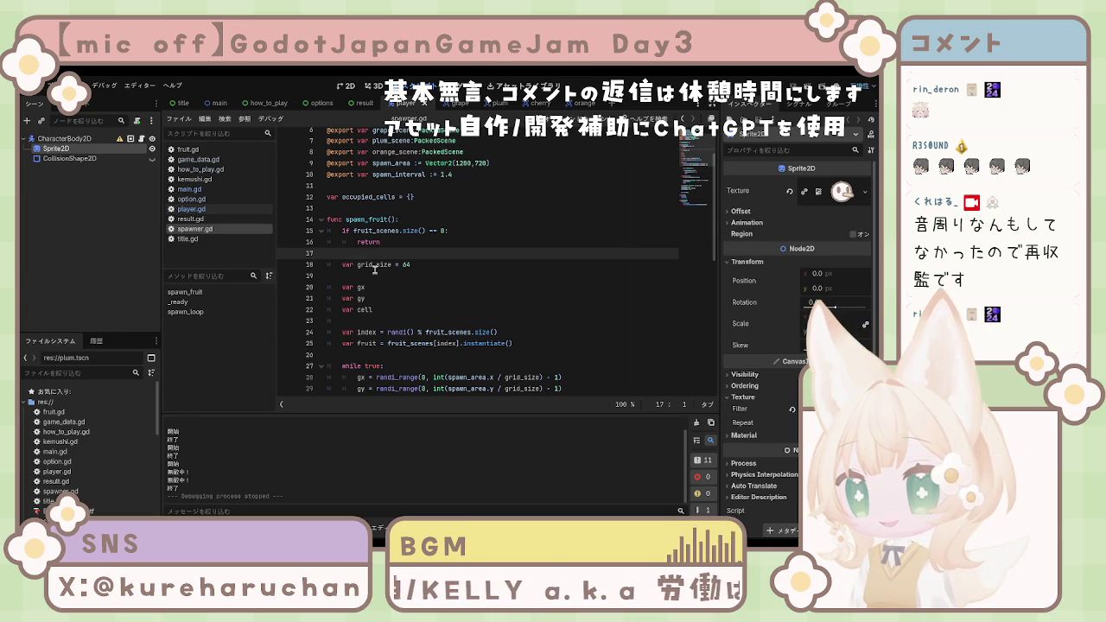
pyautogui.press('Tab')
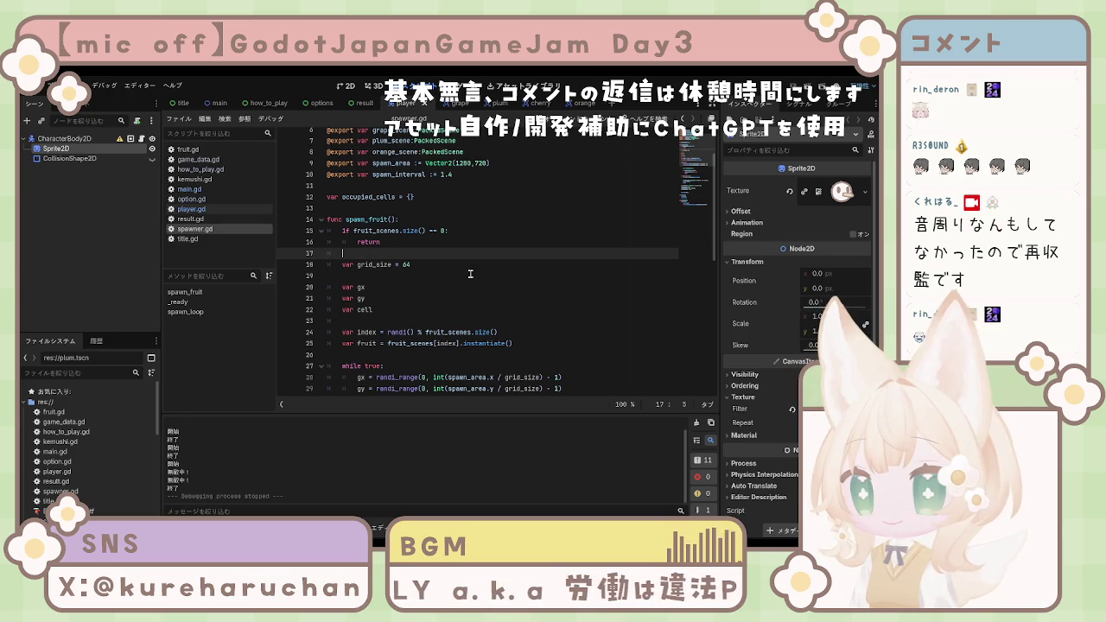
pyautogui.hotkey('ctrl', 'v')
pyautogui.hotkey('ctrl', 'z')
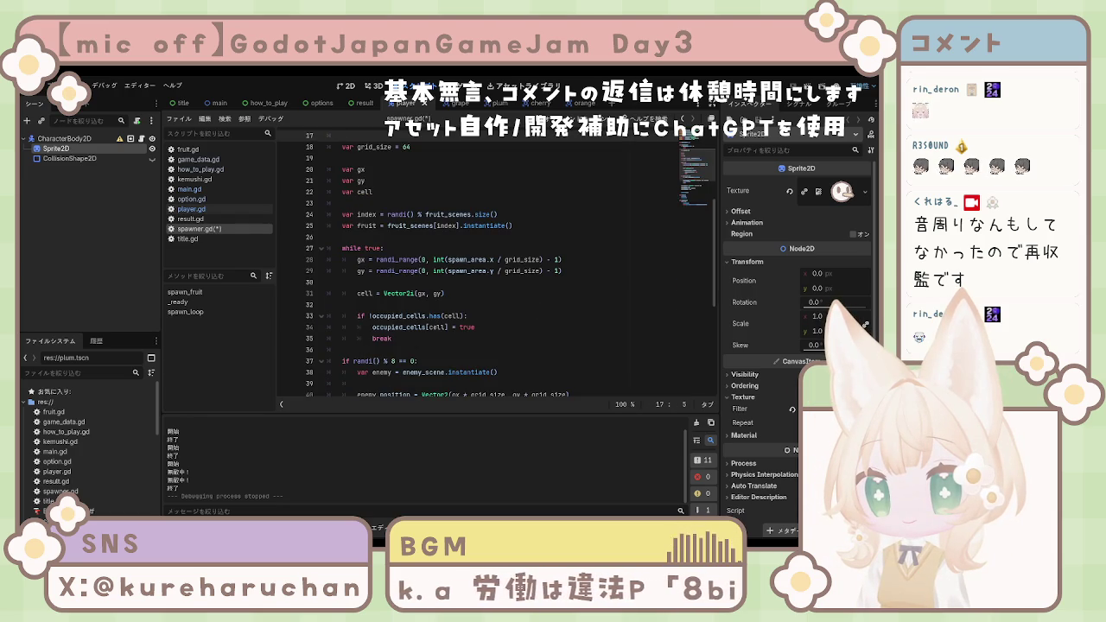
pyautogui.write('var margin = 64')
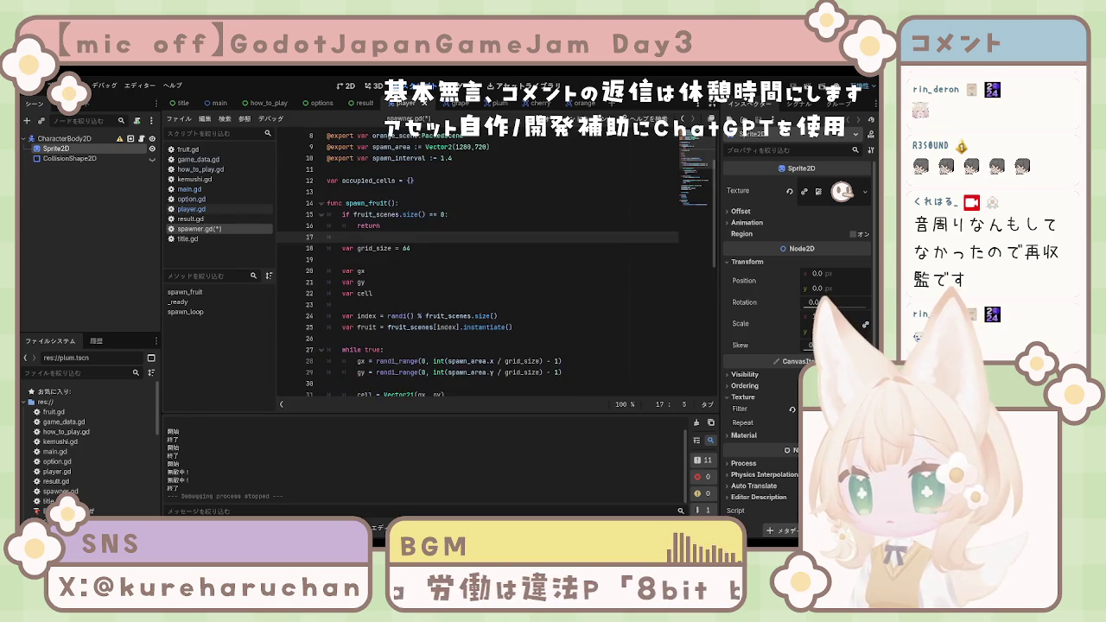
pyautogui.hotkey('ctrl', 's')
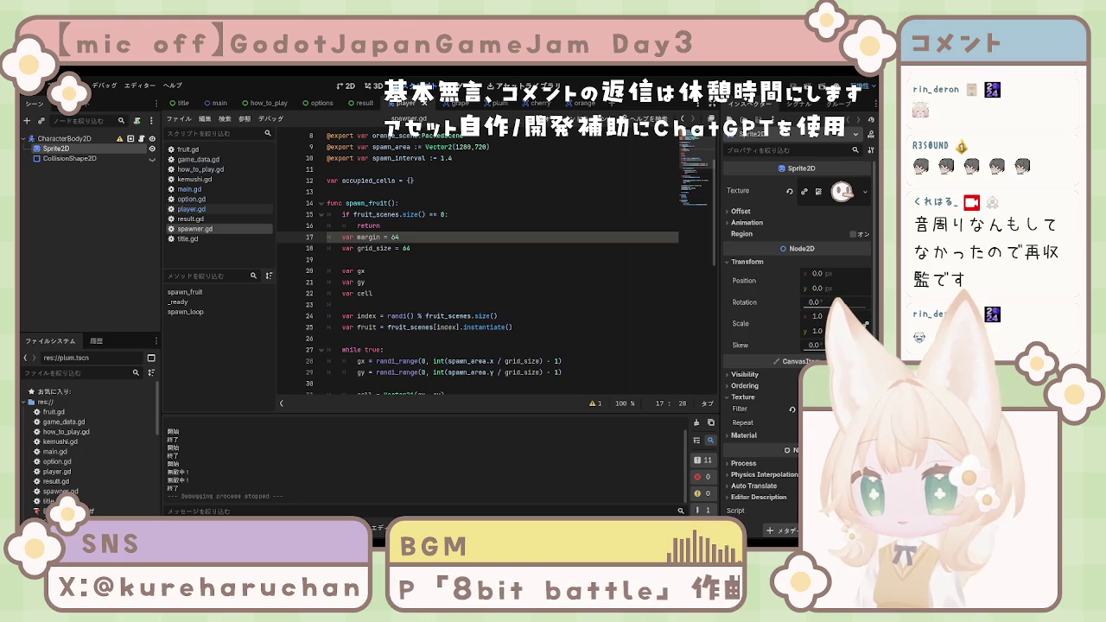
# Step: Replace the gx/gy lines with edge-avoiding randi_range(1, … - 2) code, fix indentation, save, and run the game
pyautogui.click(375, 280)
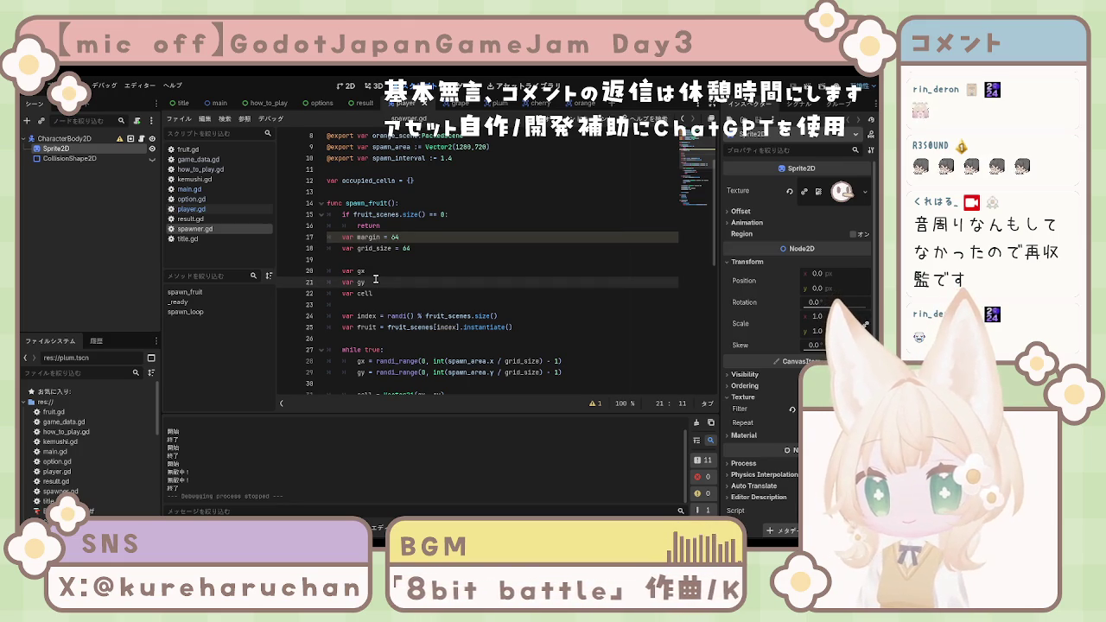
pyautogui.click(420, 293)
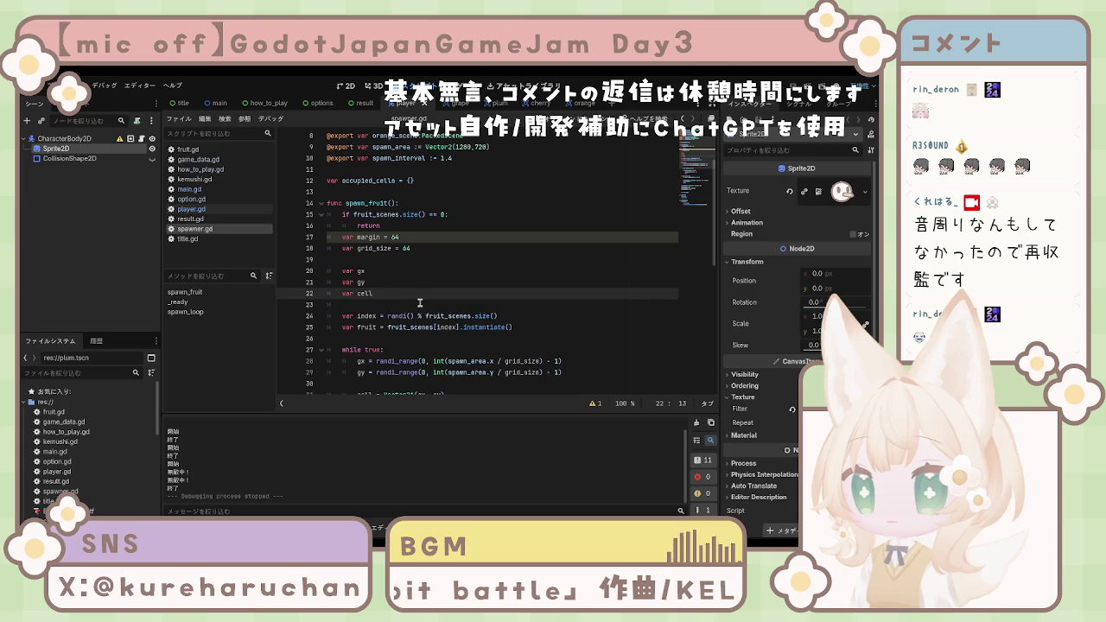
pyautogui.click(419, 303)
pyautogui.scroll(-2, 420, 303)
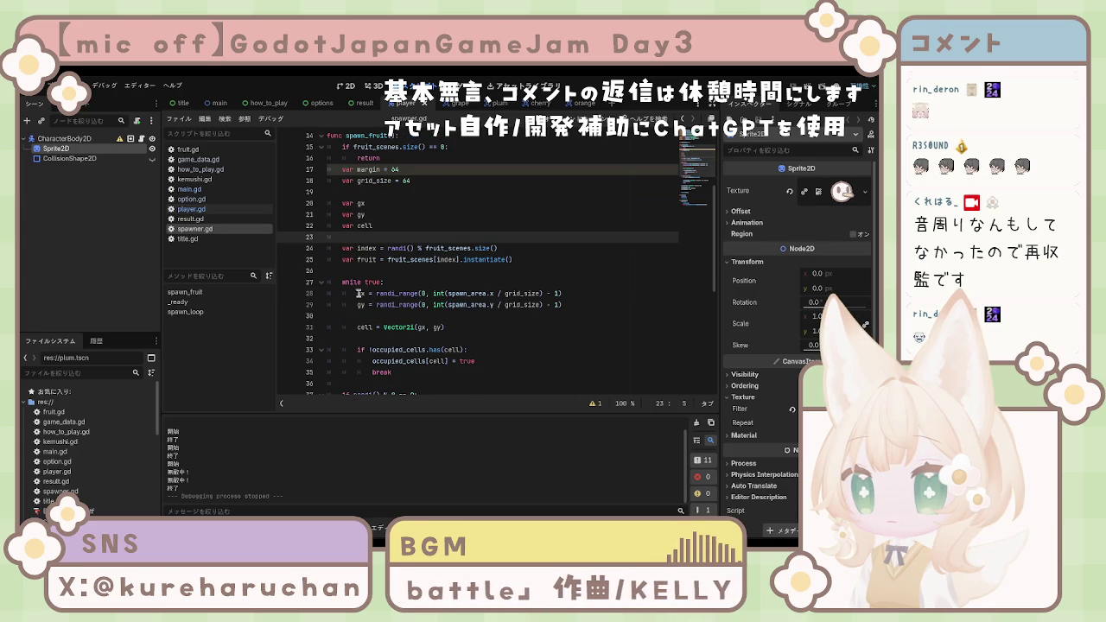
pyautogui.moveTo(357, 293); pyautogui.dragTo(581, 305)
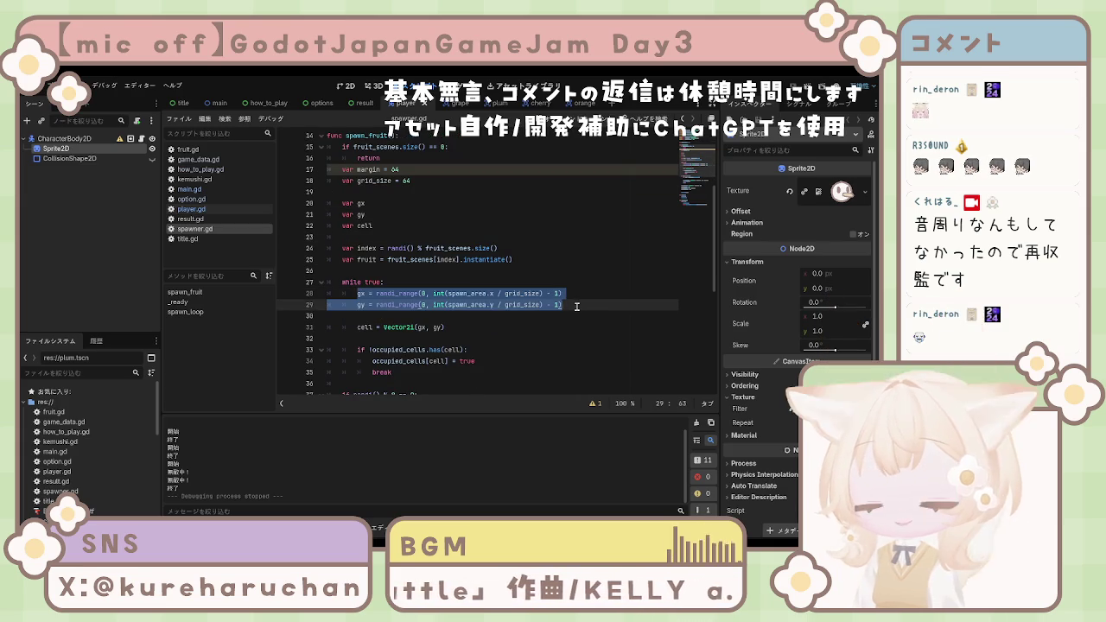
pyautogui.write('gx = randi_range(1, int(spawn_area.x / grid_size) - 2) gy = randi_range(1, int(spawn_area.y / grid_size) - 2)')
pyautogui.press('Home')
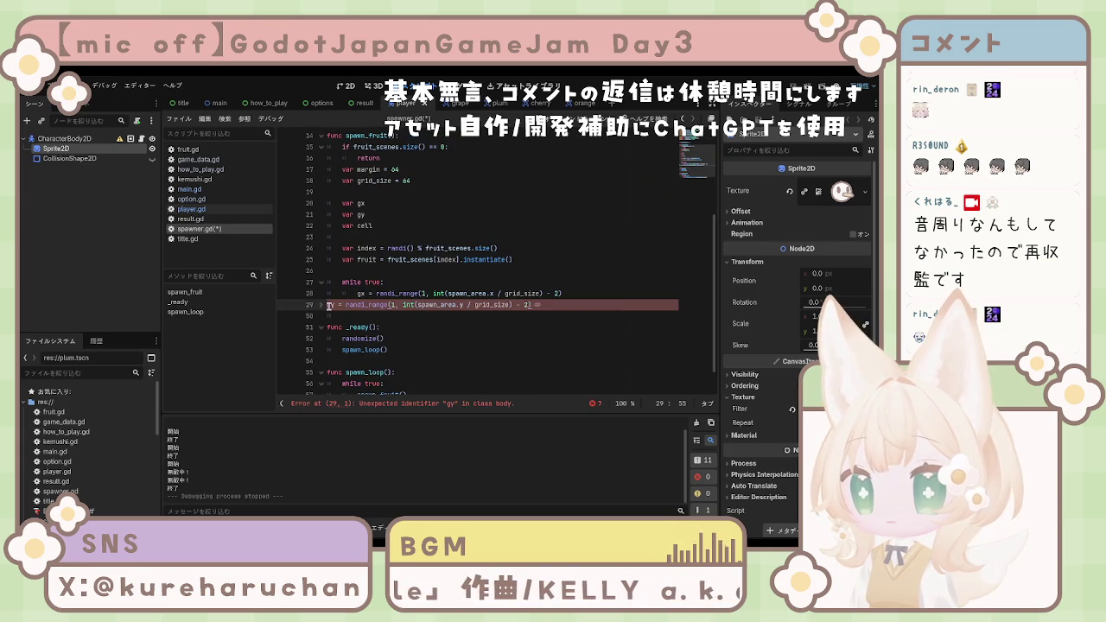
pyautogui.press('Tab')
pyautogui.press('Tab')
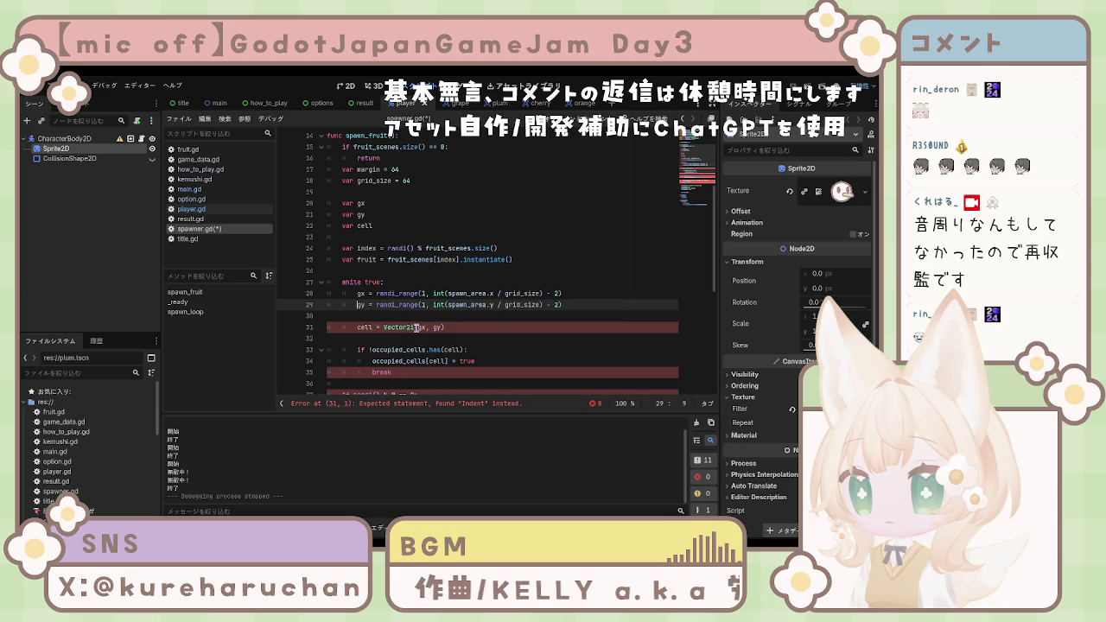
pyautogui.hotkey('ctrl', 's')
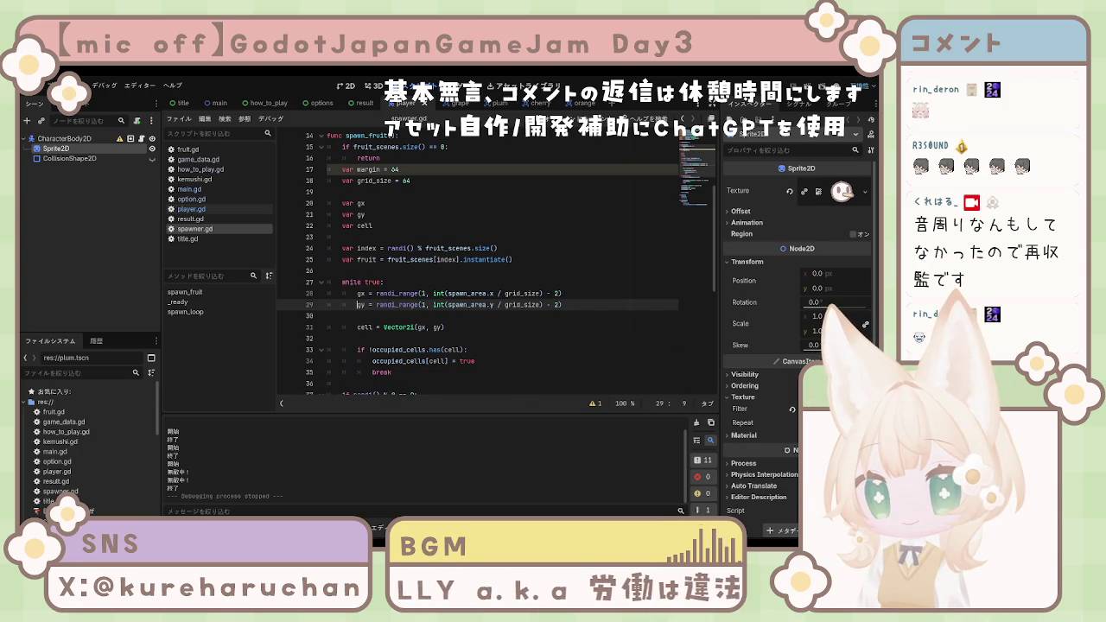
pyautogui.press('F5')
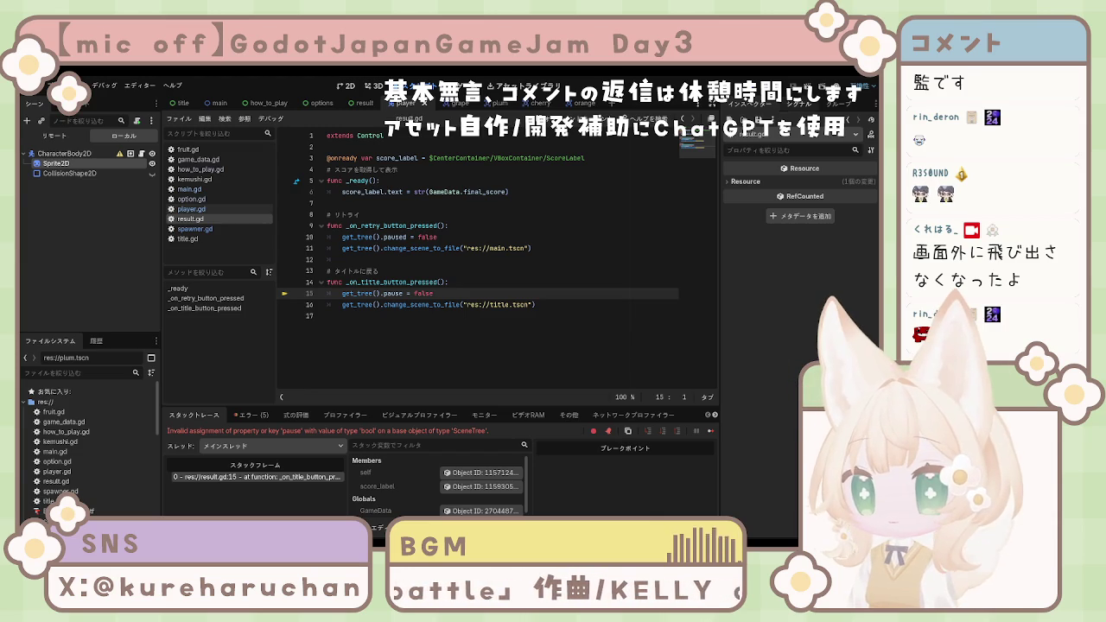
# Step: Stop the running project with F8 to end the debug session
pyautogui.press('F8')
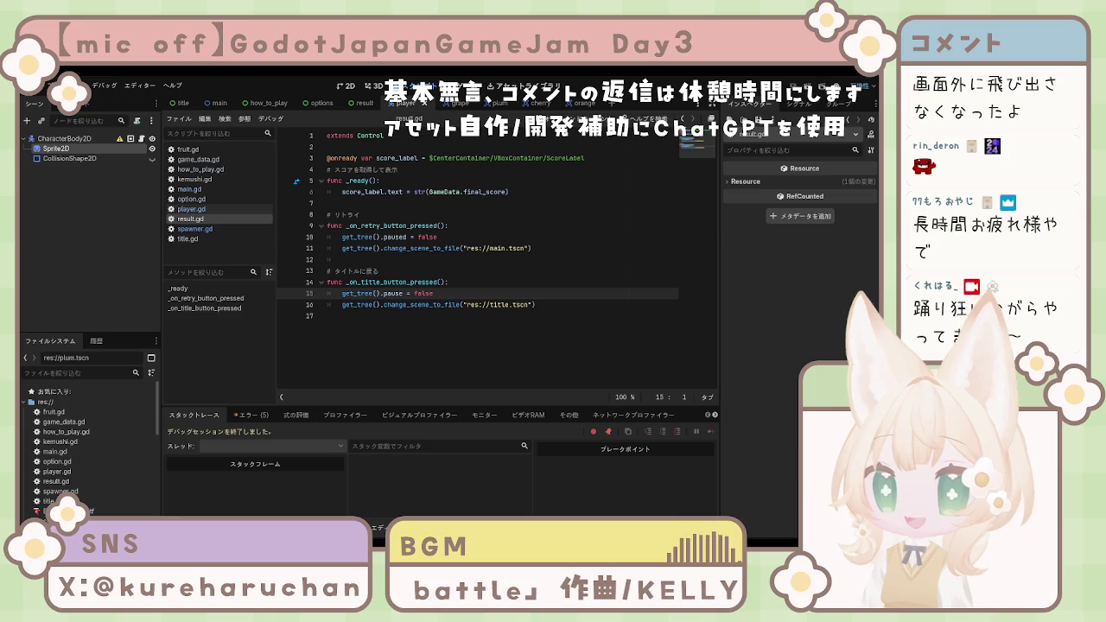
# Step: Review the five logged errors, jump to the main.gd line 51 error, and empty the error list
pyautogui.click(376, 353)
pyautogui.click(258, 415)
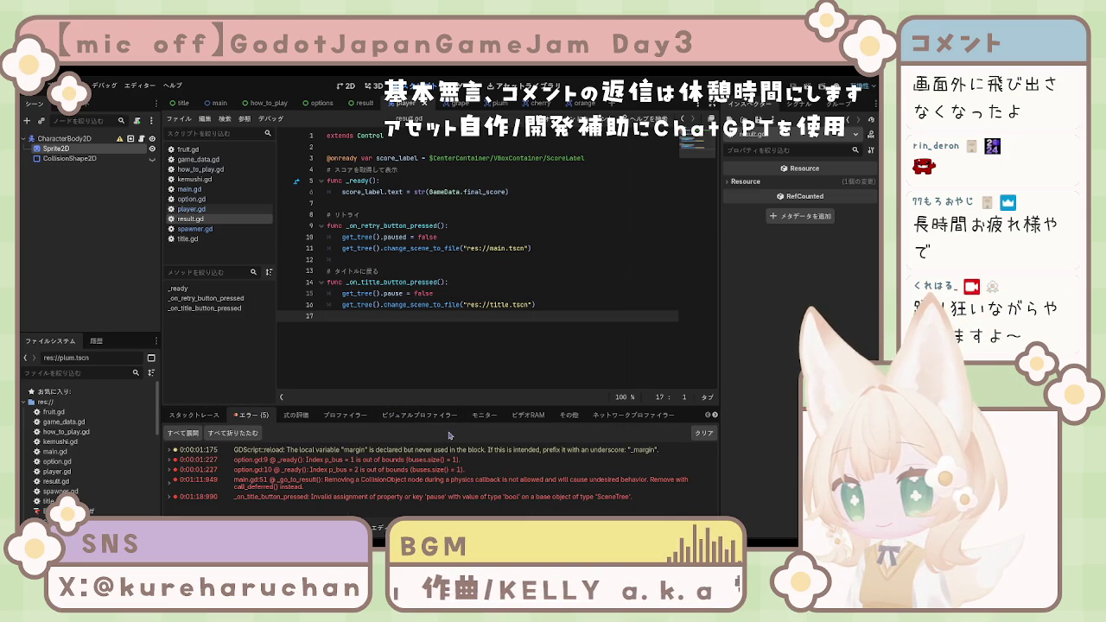
pyautogui.click(410, 485)
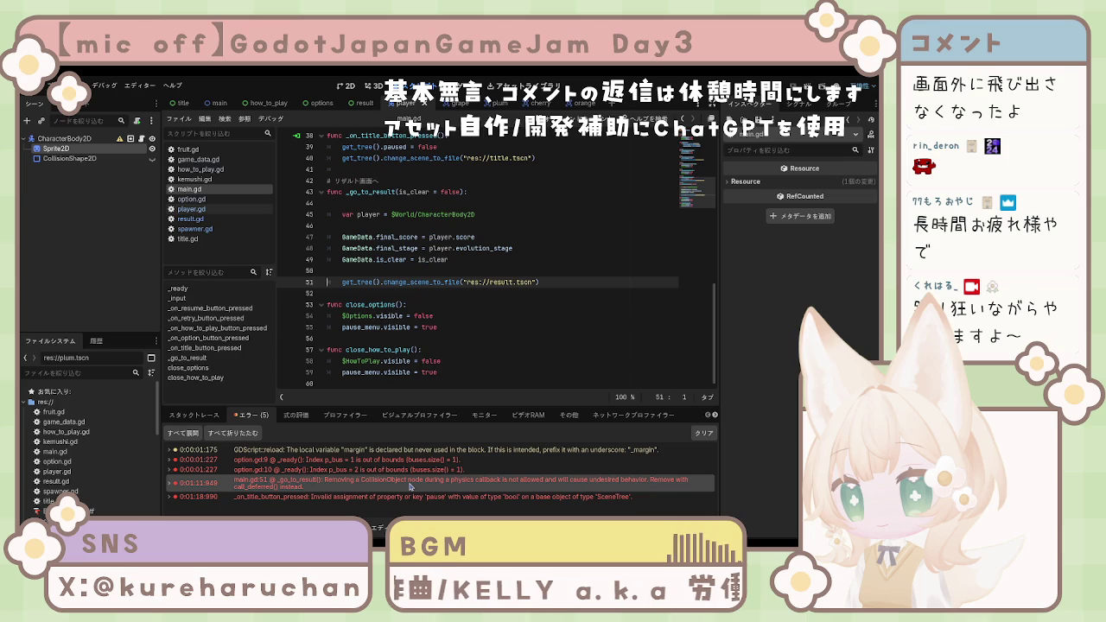
pyautogui.click(398, 499)
pyautogui.click(394, 488)
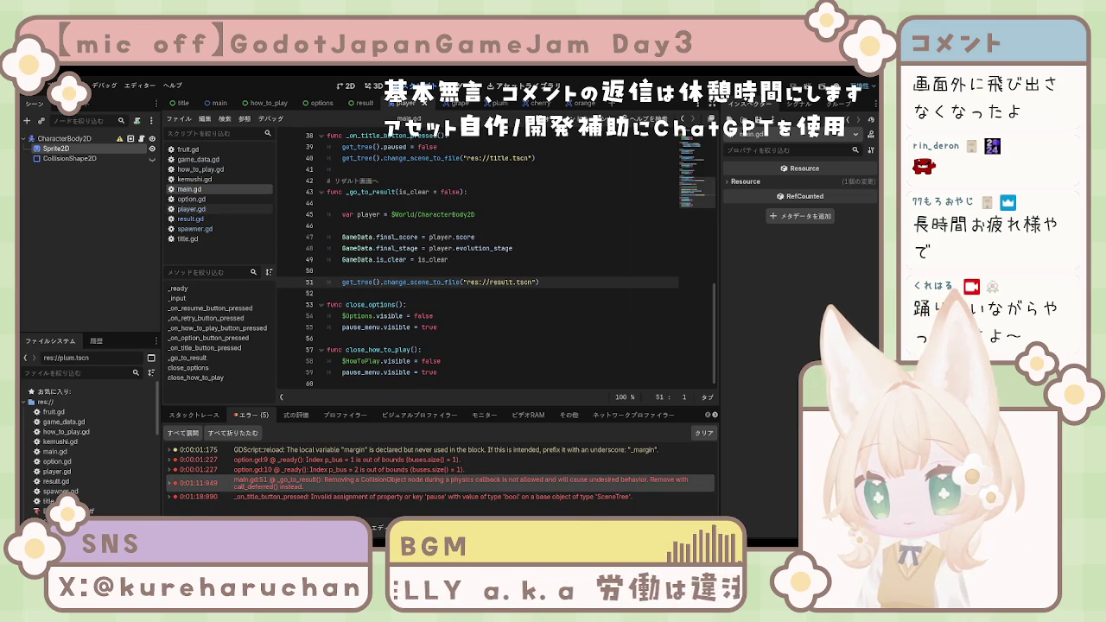
pyautogui.click(703, 432)
pyautogui.click(194, 415)
pyautogui.click(243, 415)
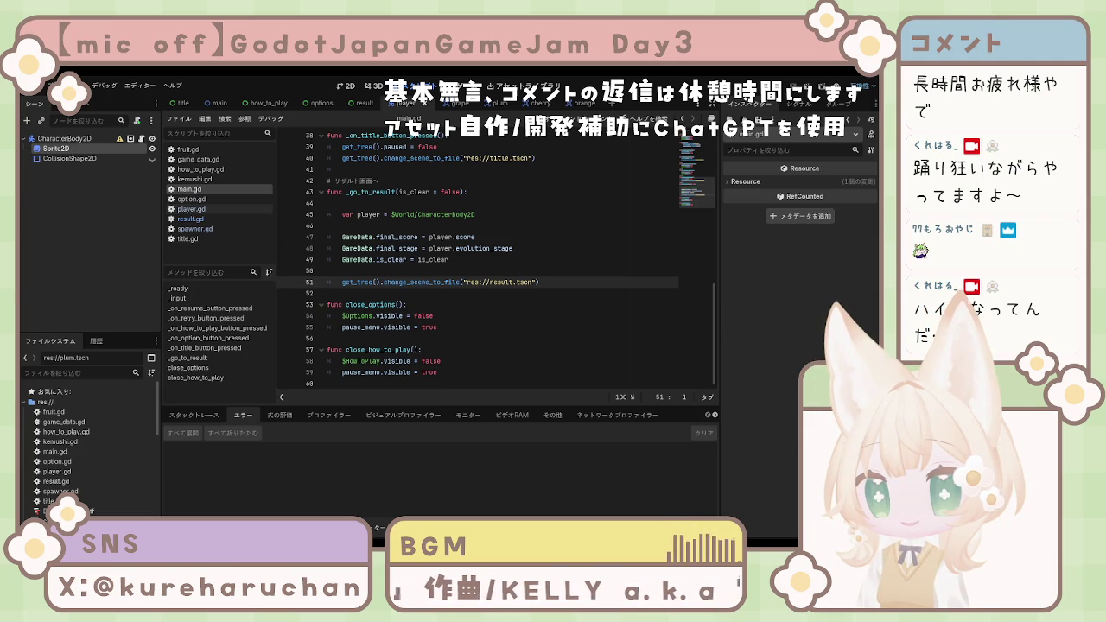
# Step: Select the CharacterBody2D player node and do a quick test run of the game
pyautogui.click(91, 177)
pyautogui.click(121, 139)
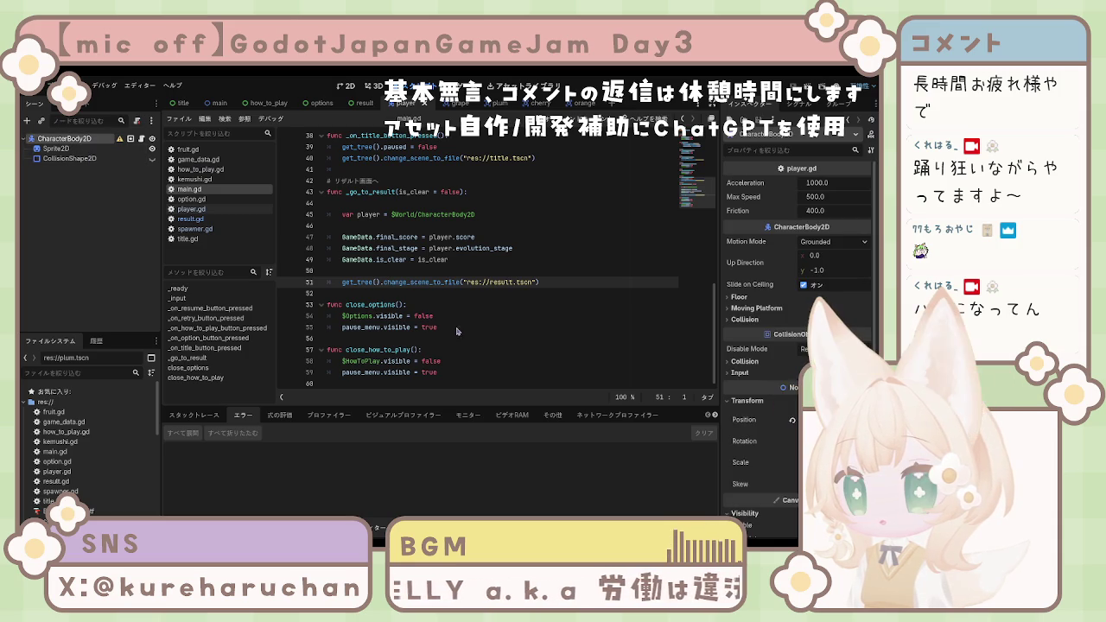
pyautogui.scroll(5, 428, 320)
pyautogui.scroll(1, 427, 324)
pyautogui.scroll(-3, 427, 318)
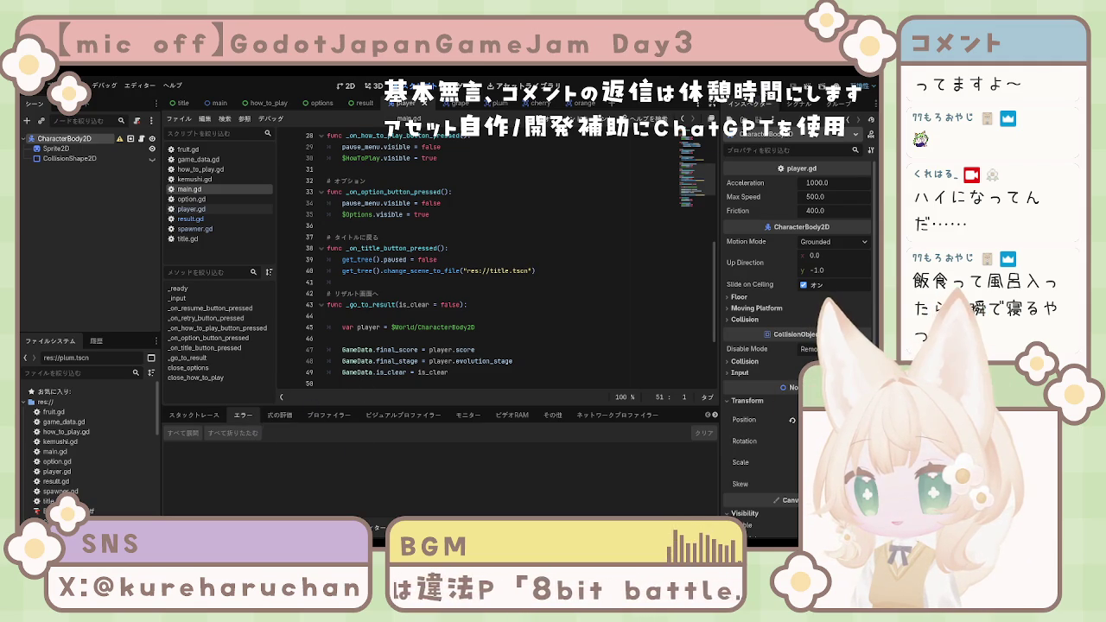
pyautogui.press('F5')
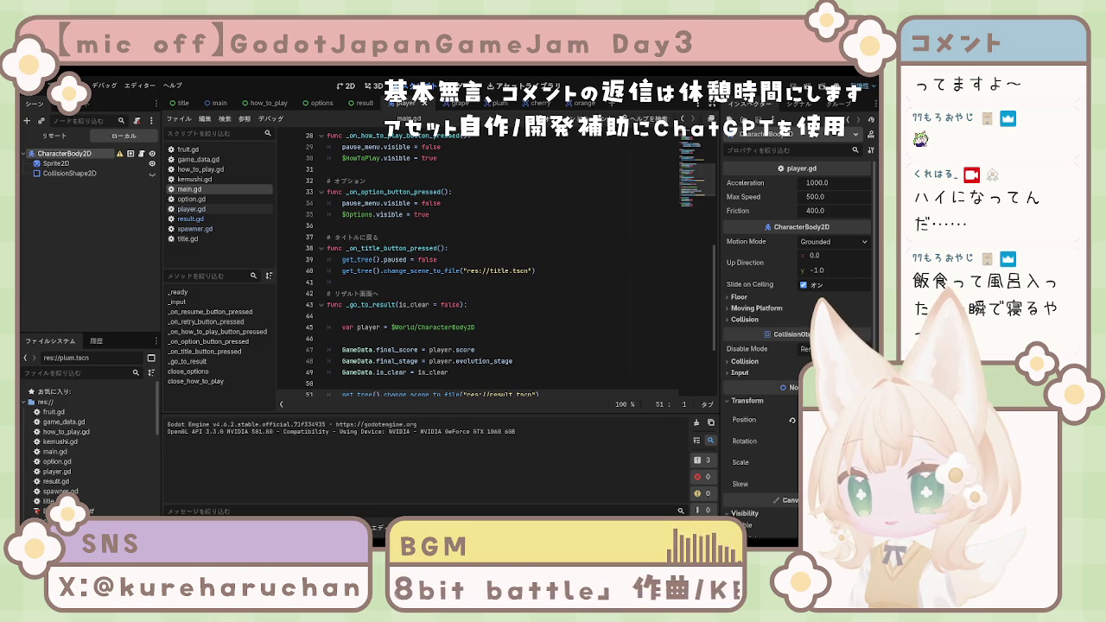
pyautogui.press('F8')
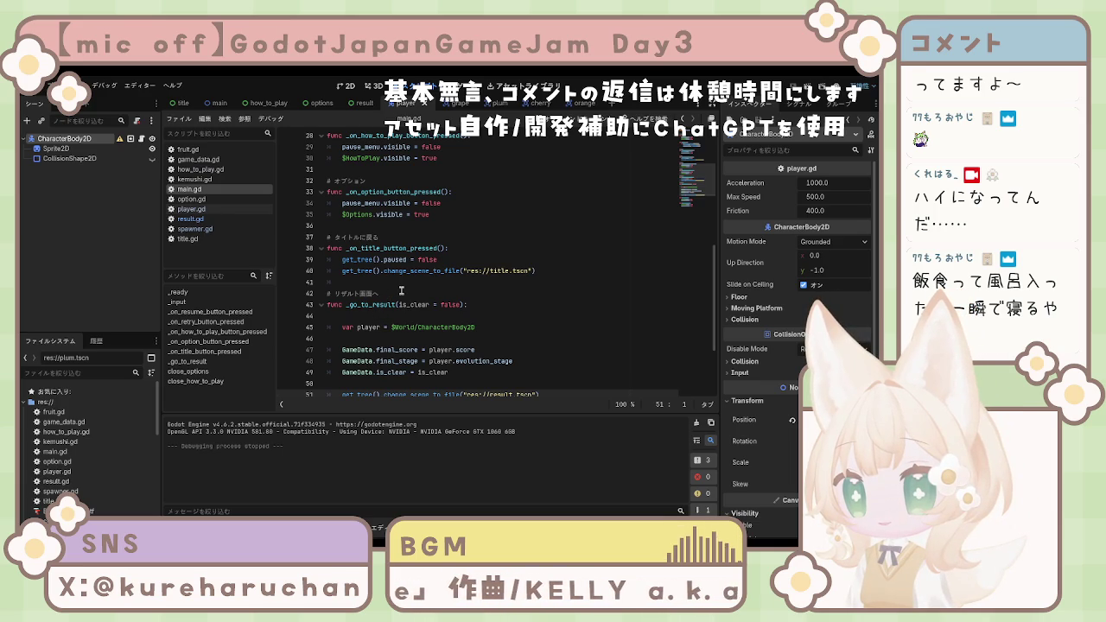
# Step: Scroll through main.gd and display the five debugger errors, including the option.gd bus-index errors
pyautogui.scroll(4, 403, 287)
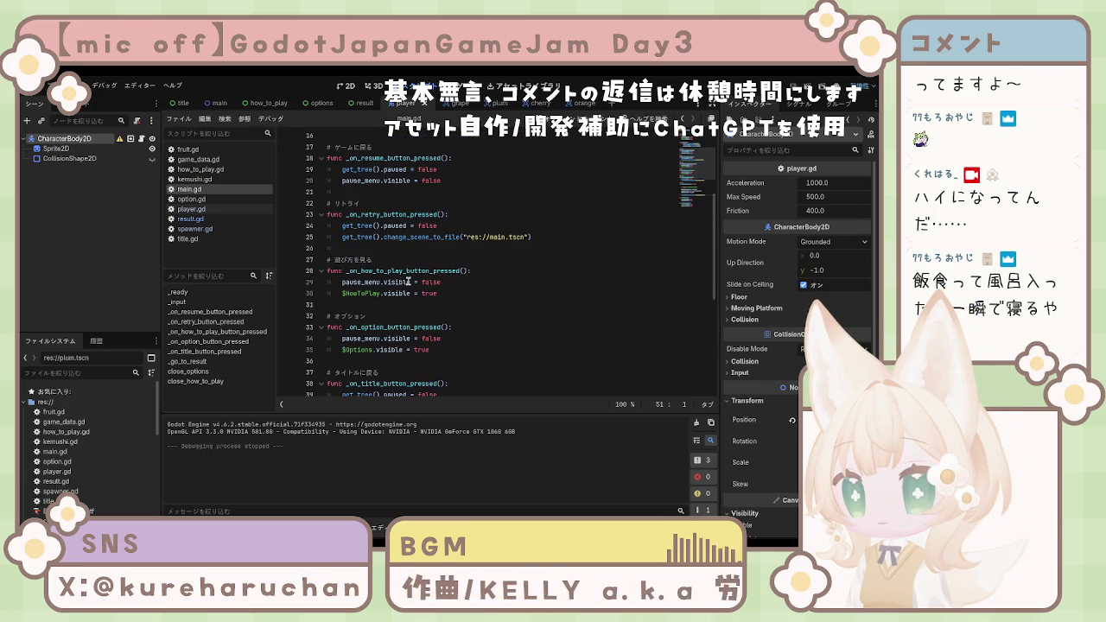
pyautogui.scroll(2, 407, 281)
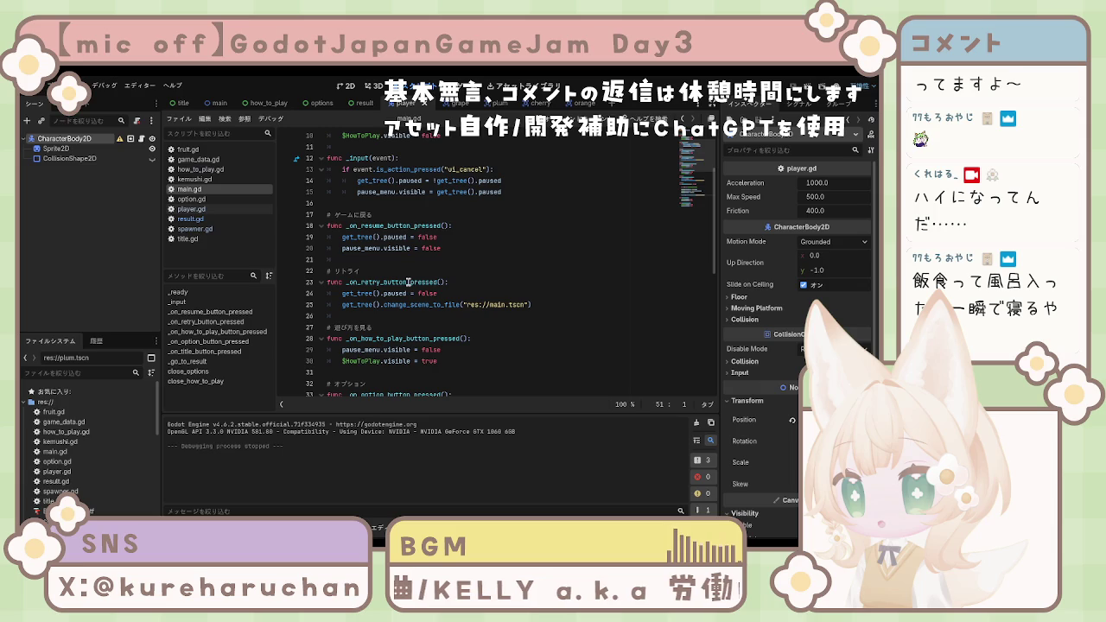
pyautogui.scroll(3, 409, 281)
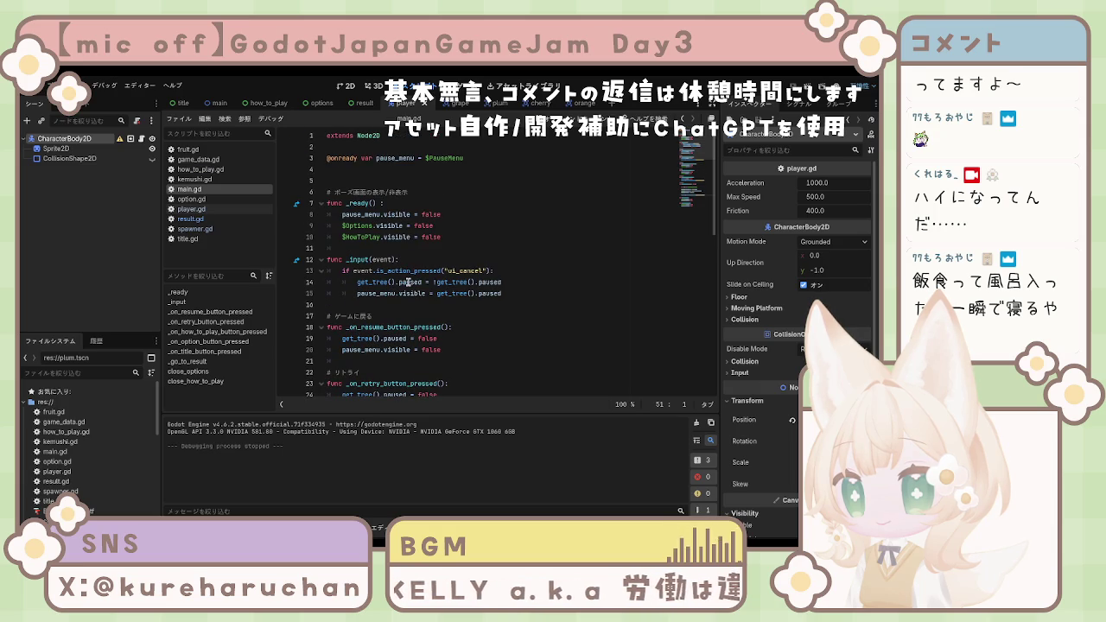
pyautogui.scroll(-3, 409, 282)
pyautogui.scroll(2, 408, 283)
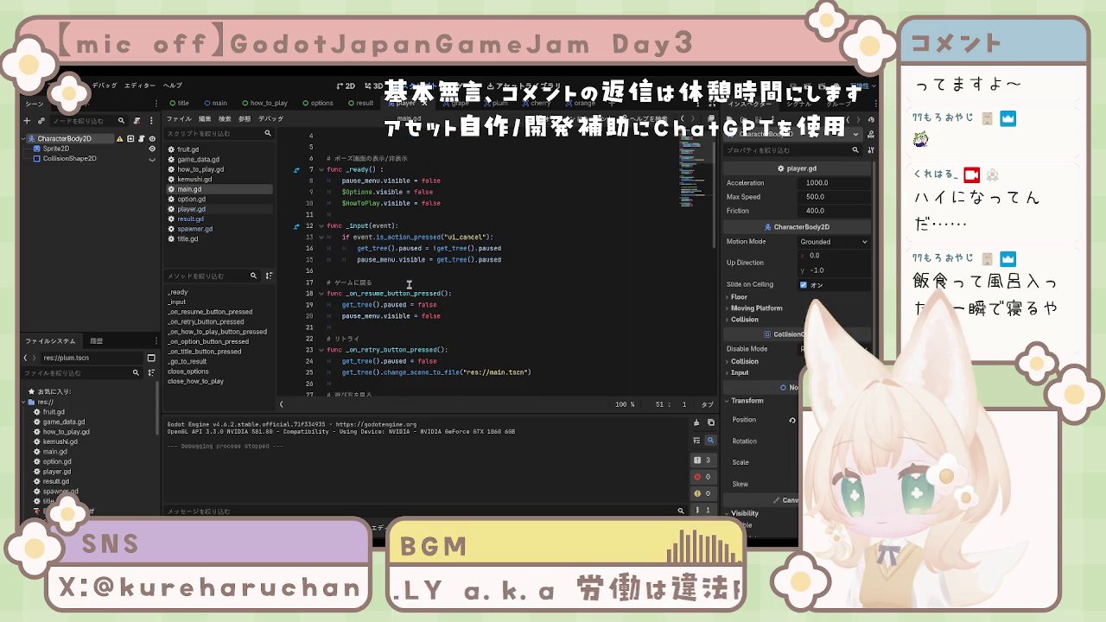
pyautogui.scroll(-8, 403, 256)
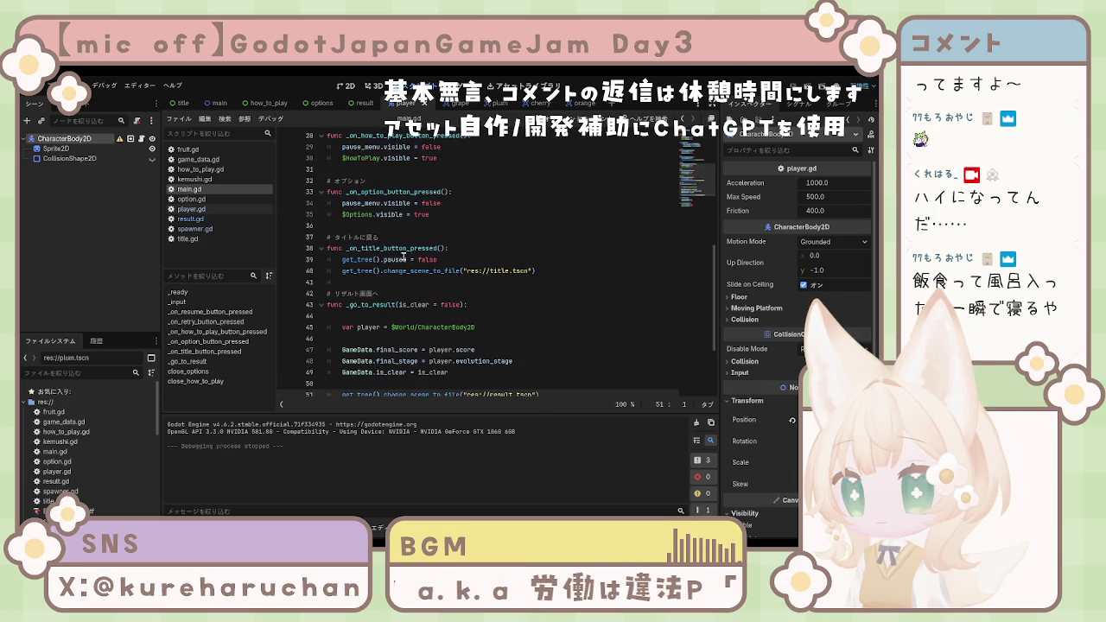
pyautogui.scroll(-3, 403, 297)
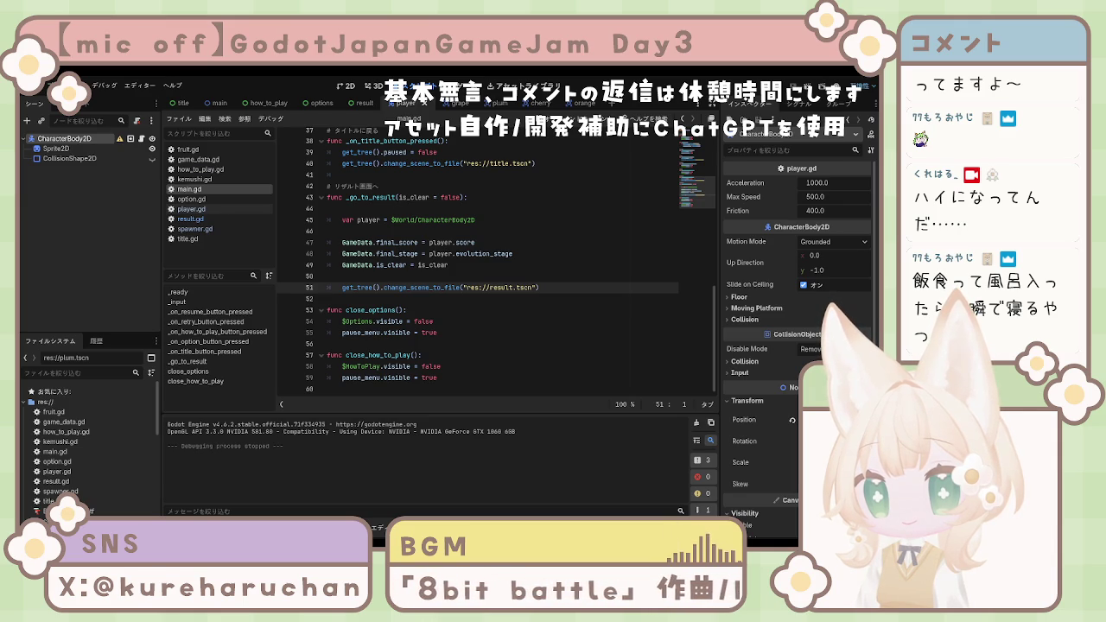
pyautogui.click(428, 366)
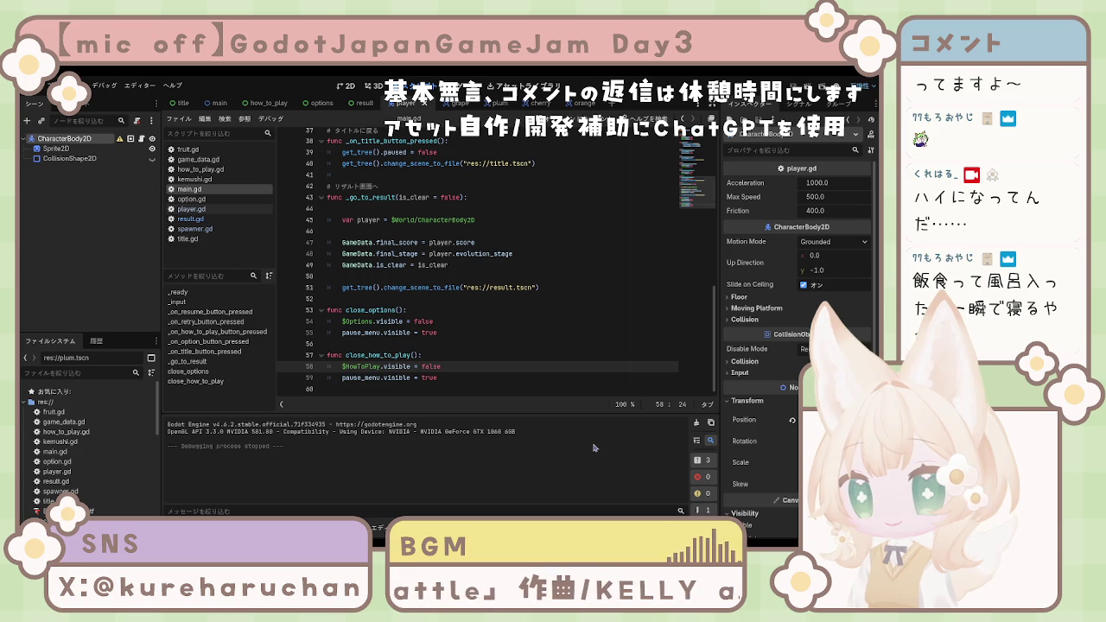
pyautogui.click(221, 527)
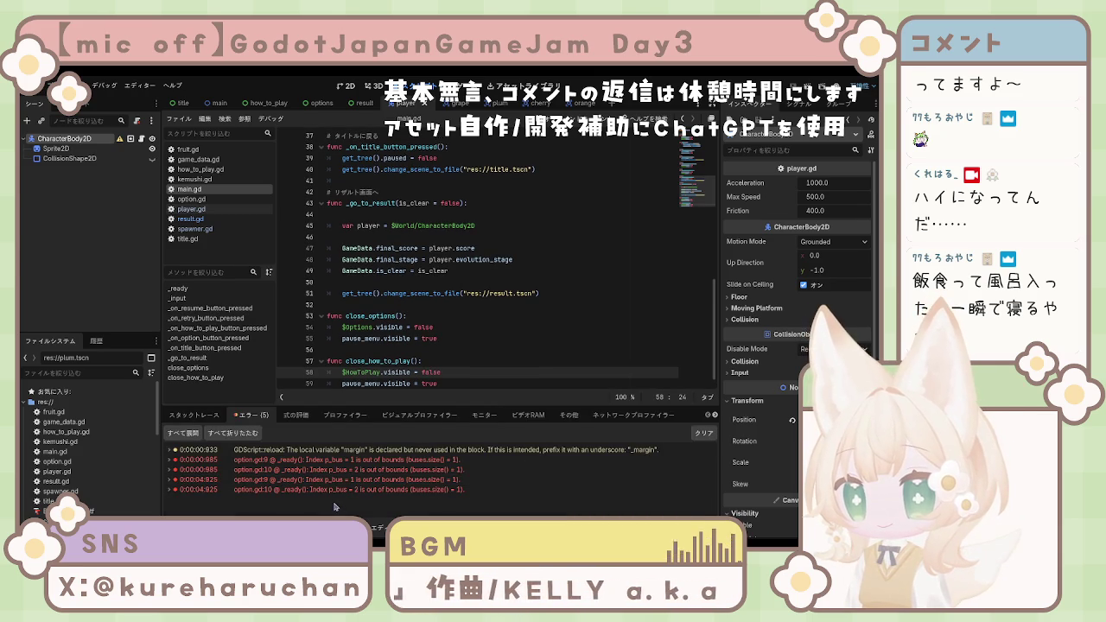
# Step: Jump from the unused 'margin' warning to spawner.gd and select the 'var margin = 64' line 17
pyautogui.click(328, 450)
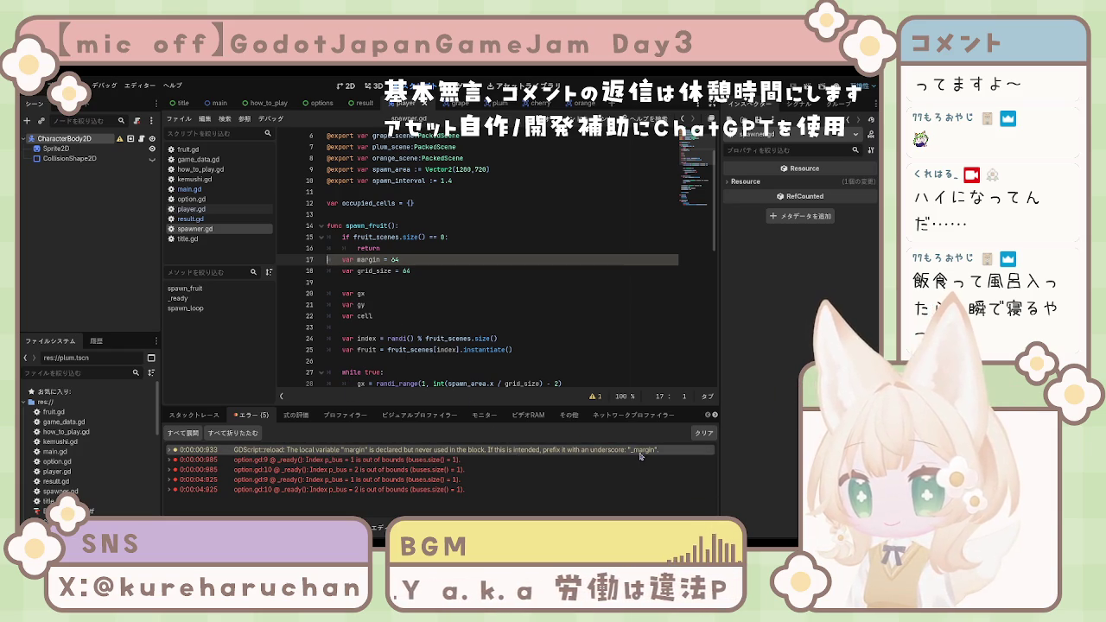
pyautogui.scroll(-3, 451, 305)
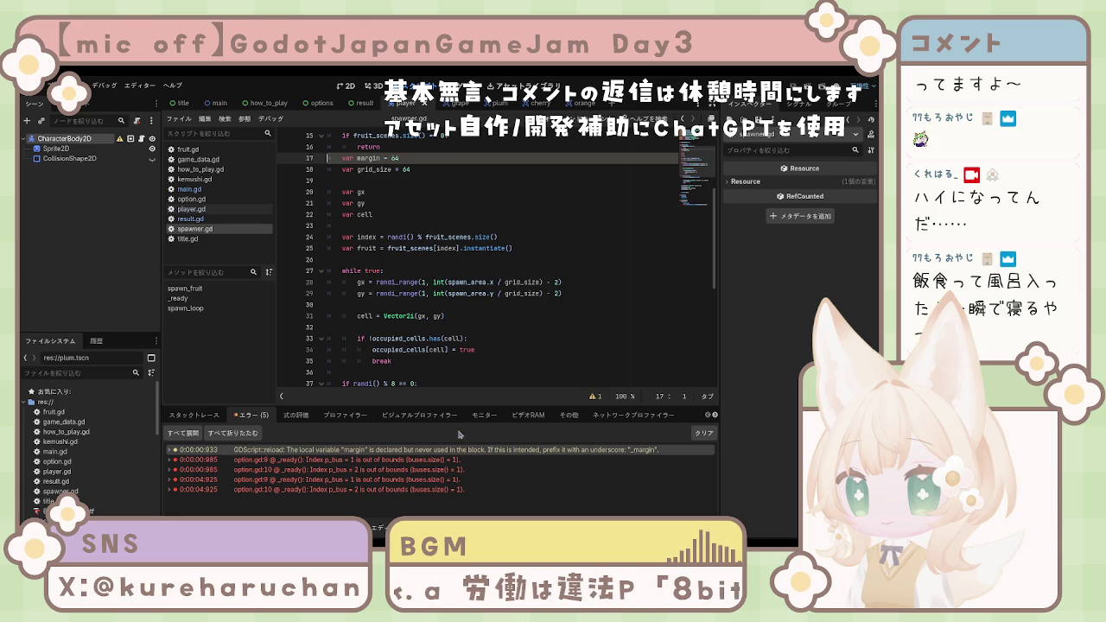
pyautogui.scroll(-4, 458, 380)
pyautogui.click(170, 451)
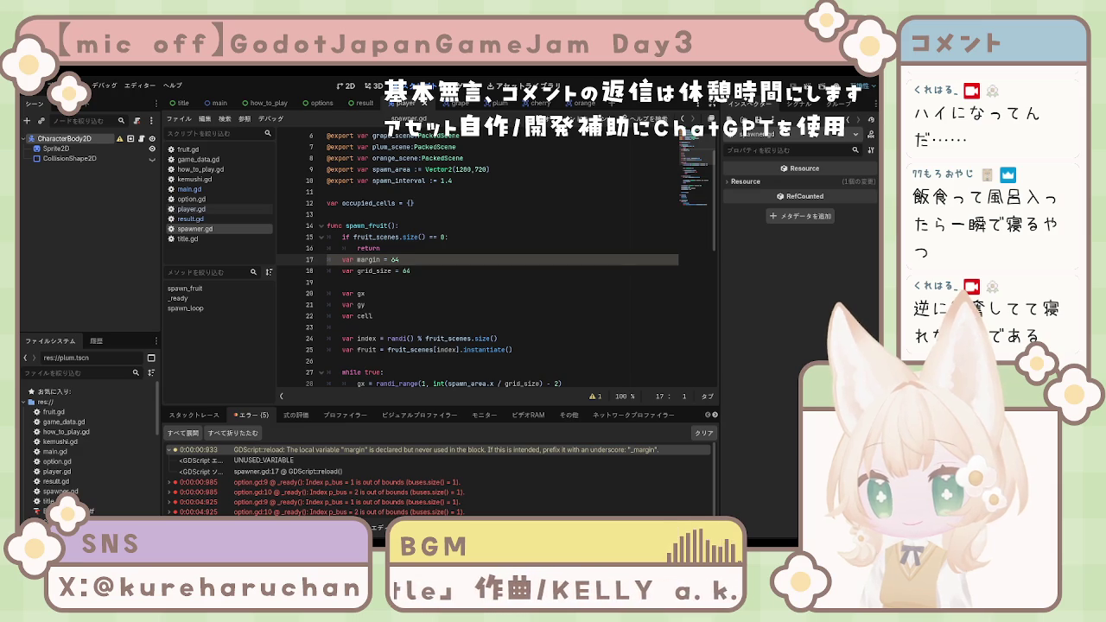
pyautogui.click(501, 326)
pyautogui.scroll(-2, 502, 327)
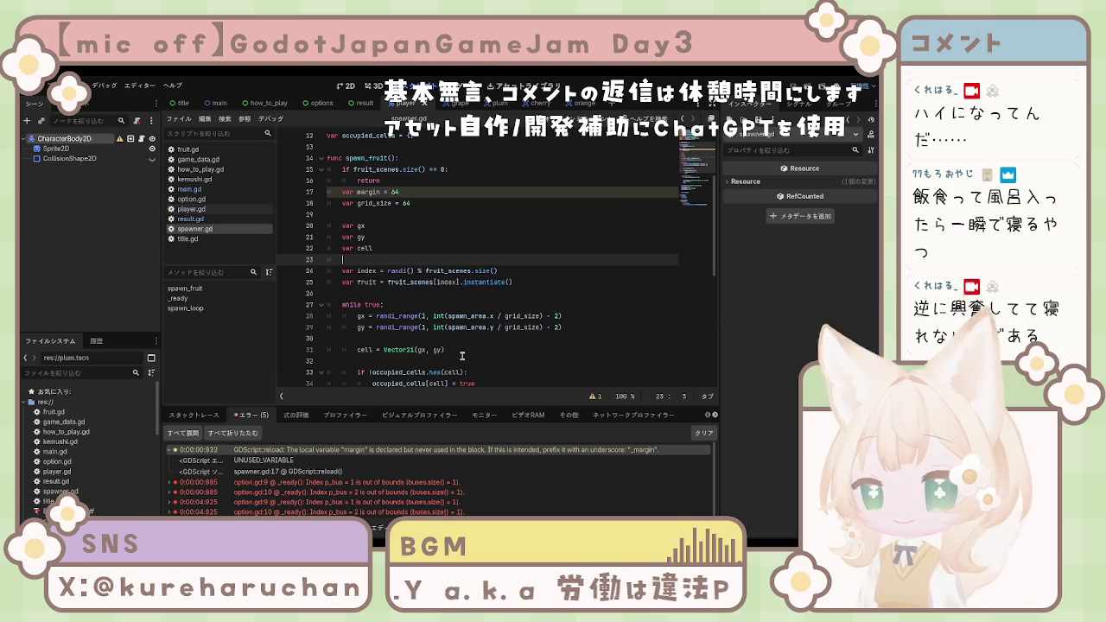
pyautogui.scroll(-1, 550, 348)
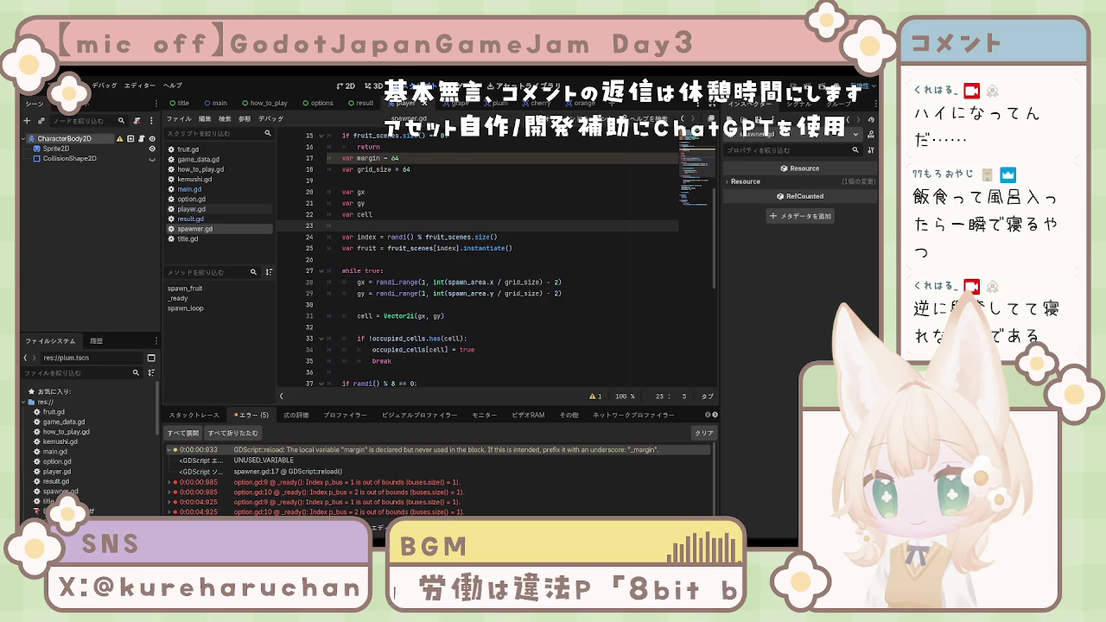
pyautogui.moveTo(399, 159); pyautogui.dragTo(330, 159)
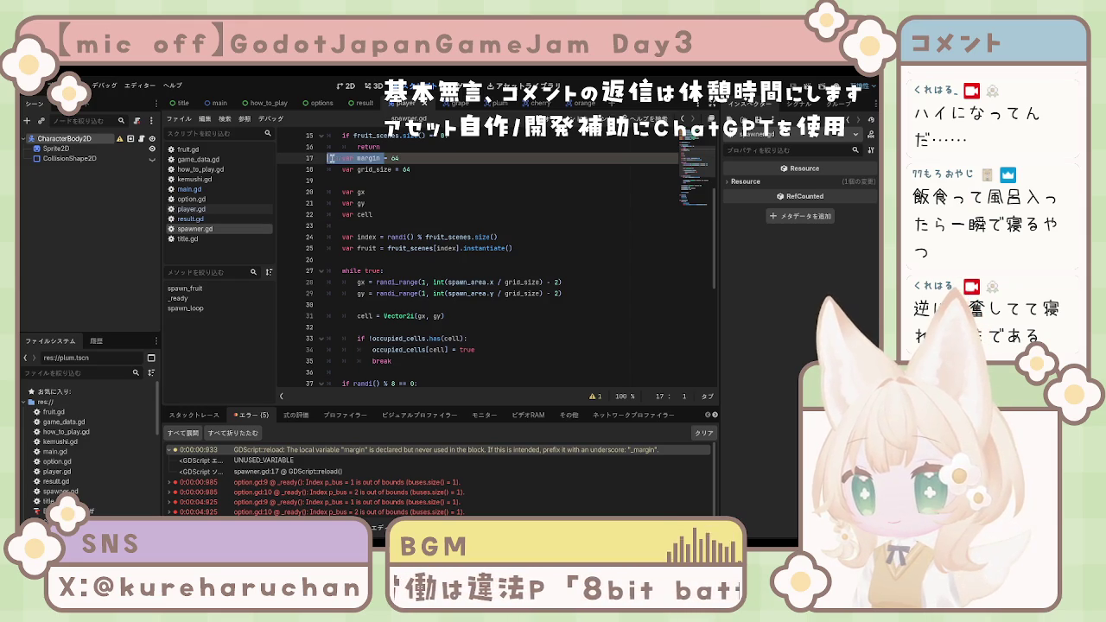
# Step: Delete the 'var margin = 64' line, tidy the blank lines, save spawner.gd, and run the game again
pyautogui.press('BackSpace')
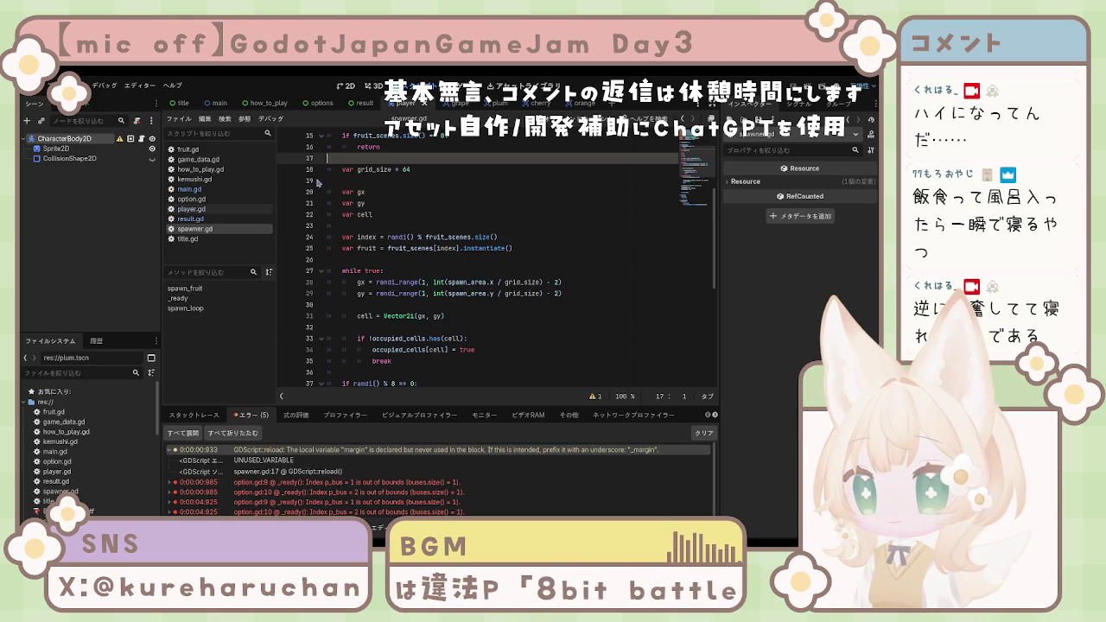
pyautogui.press('BackSpace')
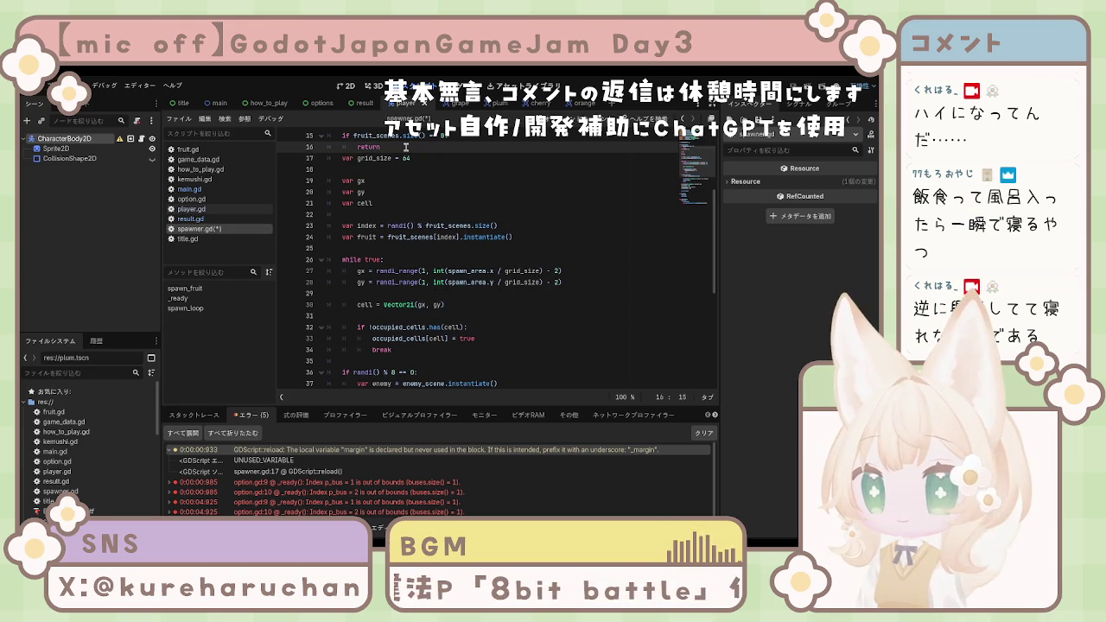
pyautogui.press('Return')
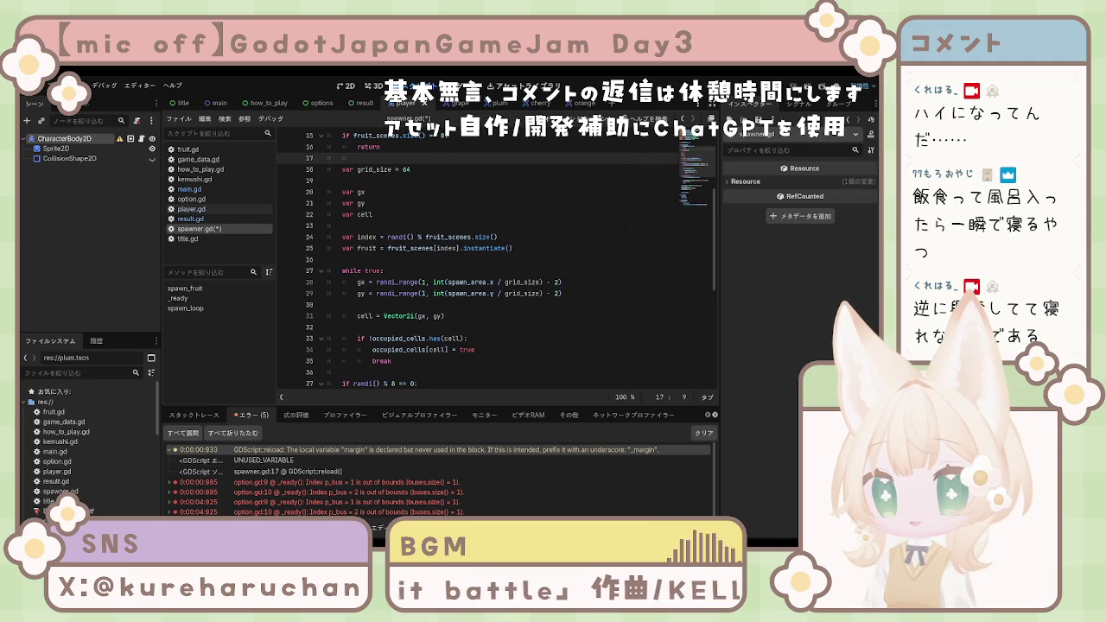
pyautogui.click(171, 452)
pyautogui.hotkey('ctrl', 's')
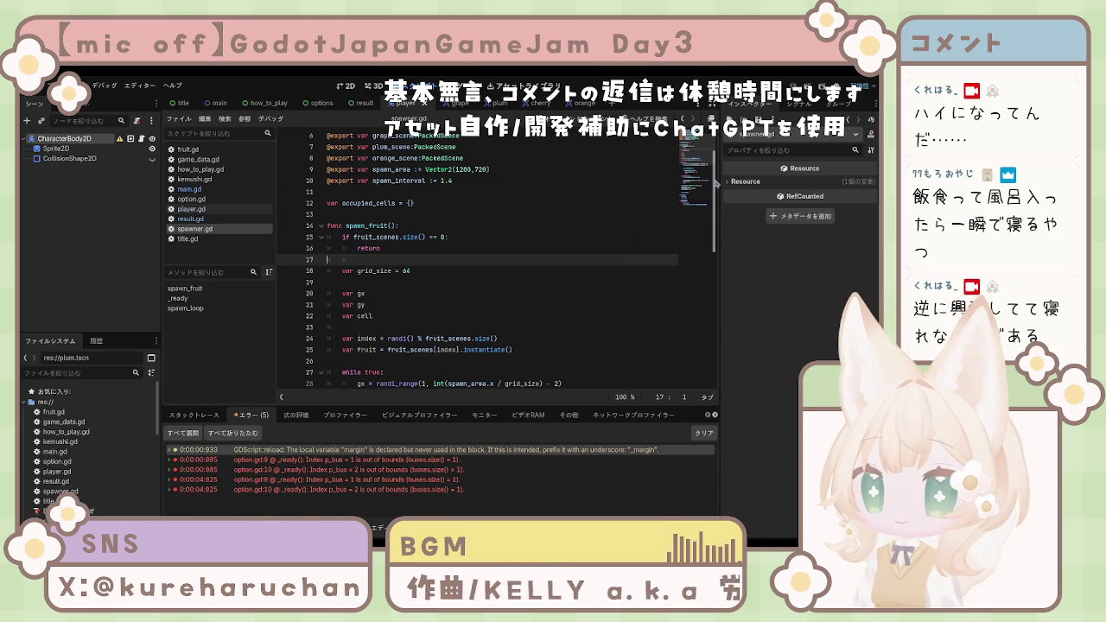
pyautogui.press('F5')
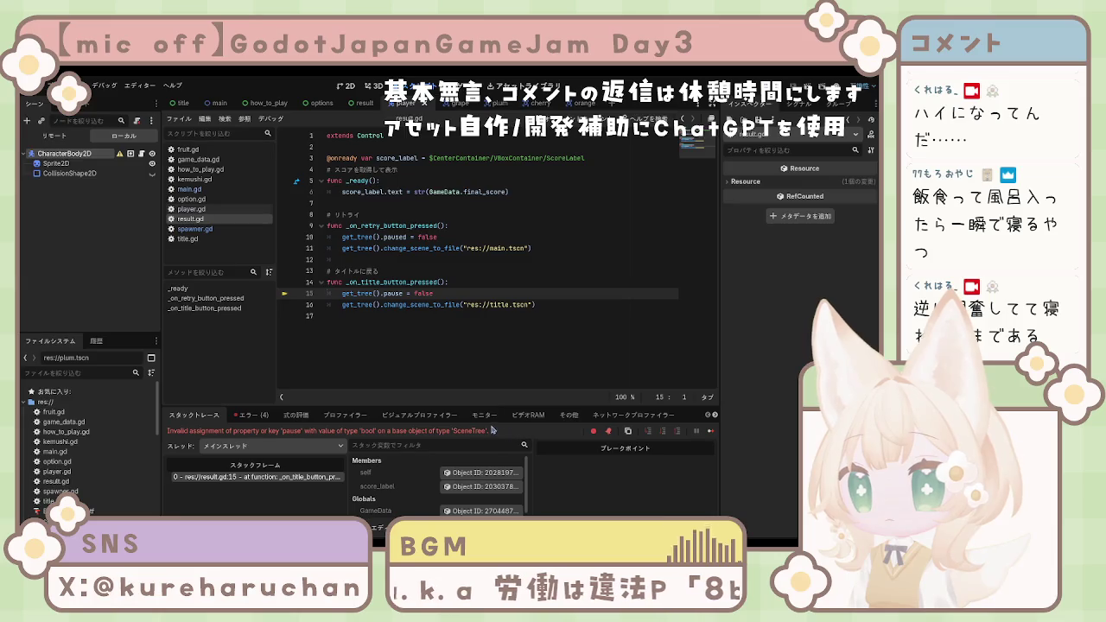
# Step: Show the Errors list and fix result.gd line 15 by changing 'pause' to 'paused'
pyautogui.click(252, 415)
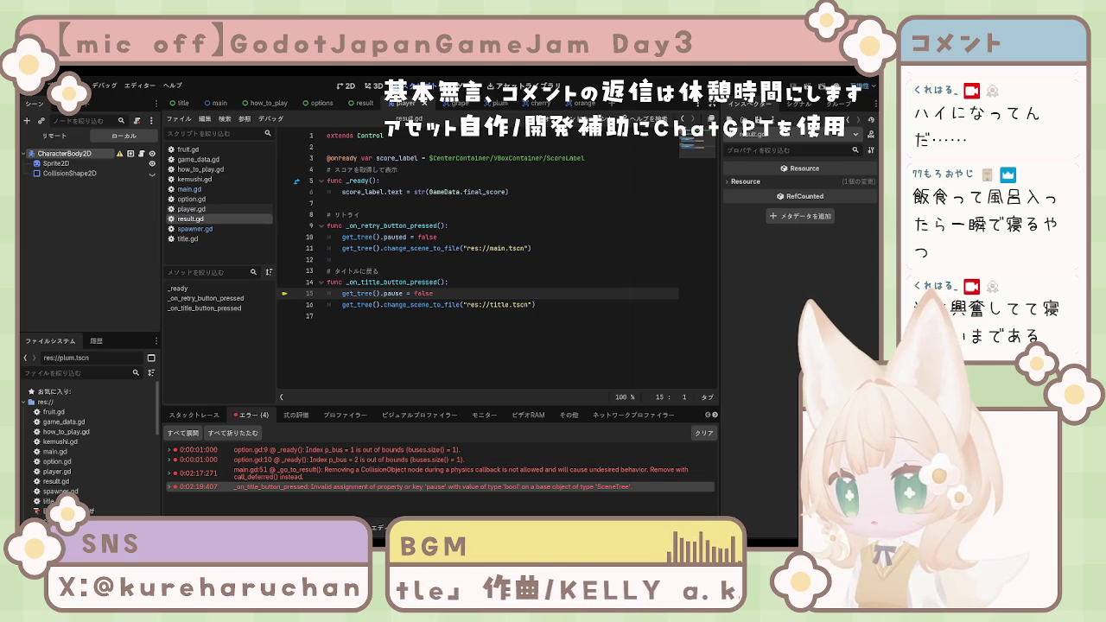
pyautogui.click(432, 344)
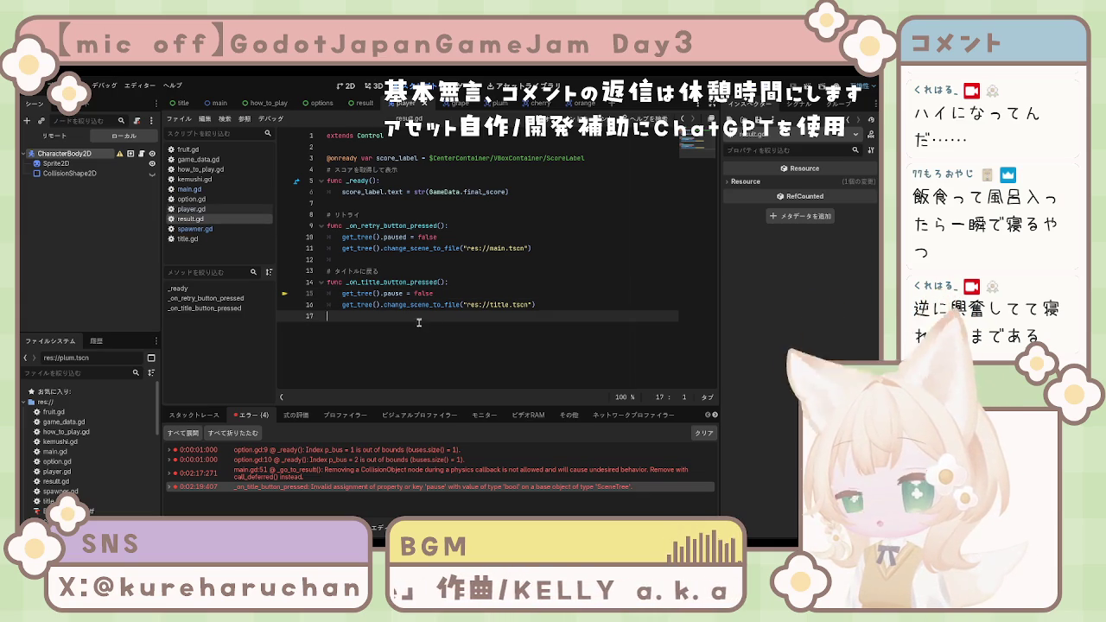
pyautogui.click(411, 295)
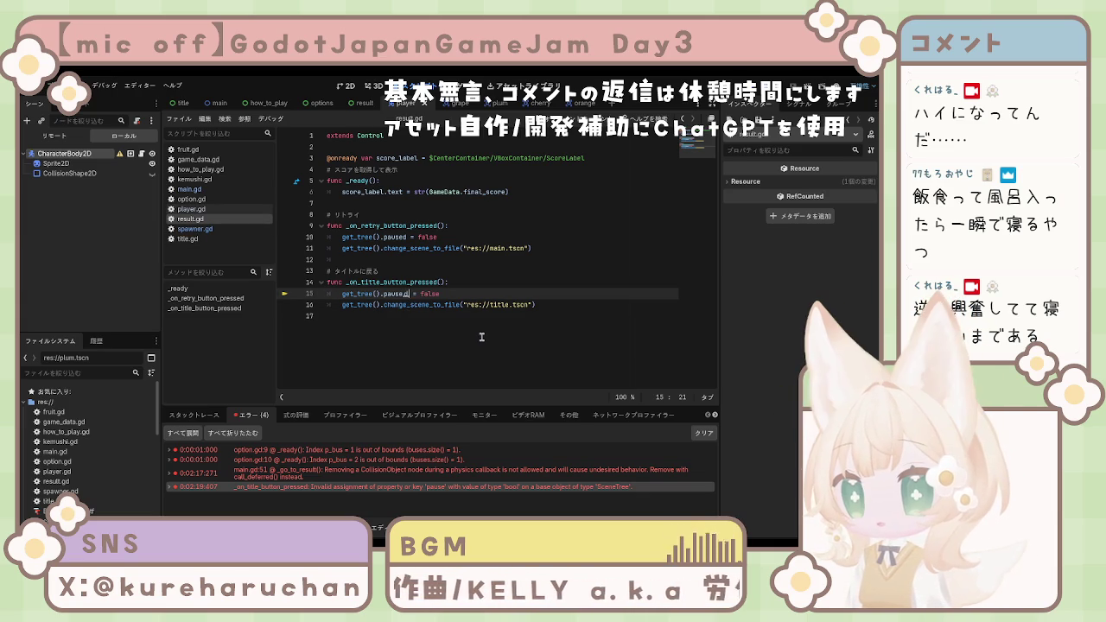
pyautogui.write('d')
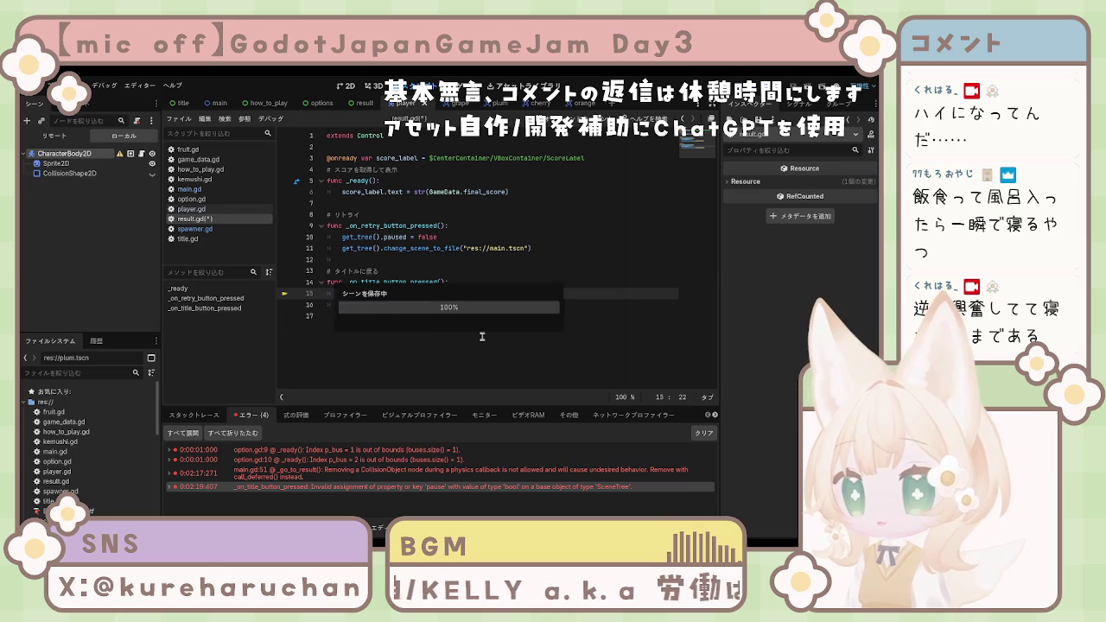
pyautogui.click(439, 366)
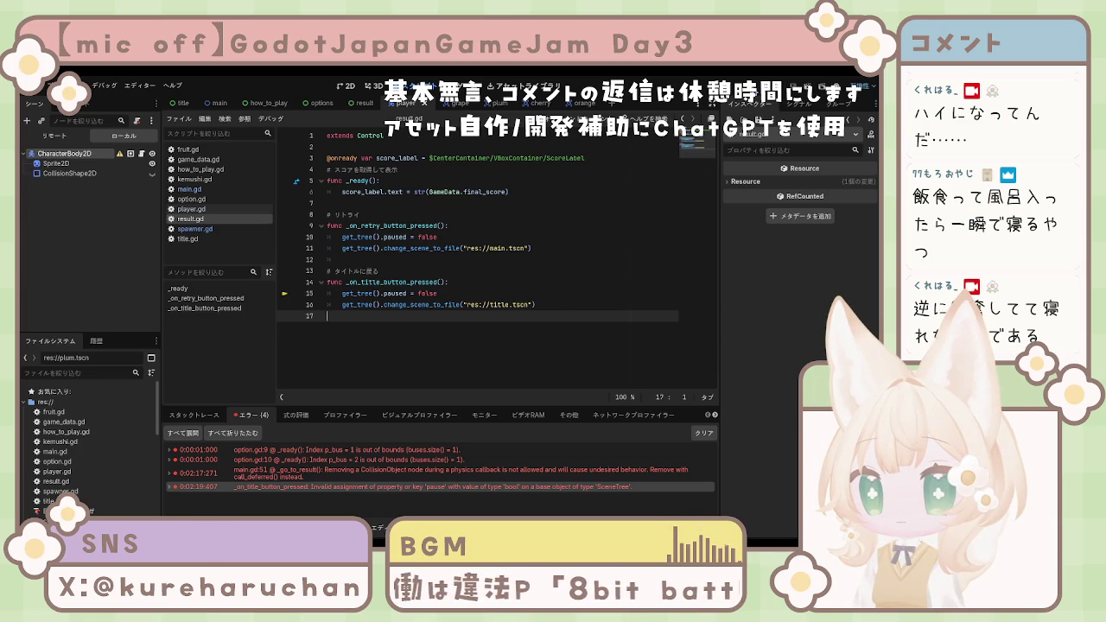
# Step: Test-run the game after the 'paused' fix, stop it, and bring up the plum scene
pyautogui.press('F5')
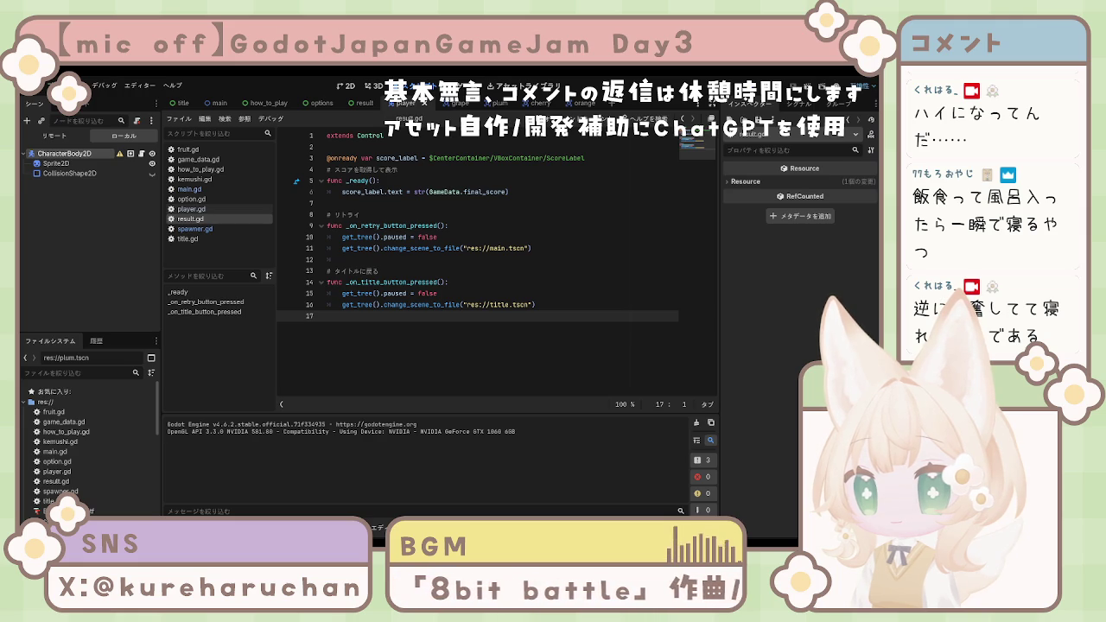
pyautogui.press('F8')
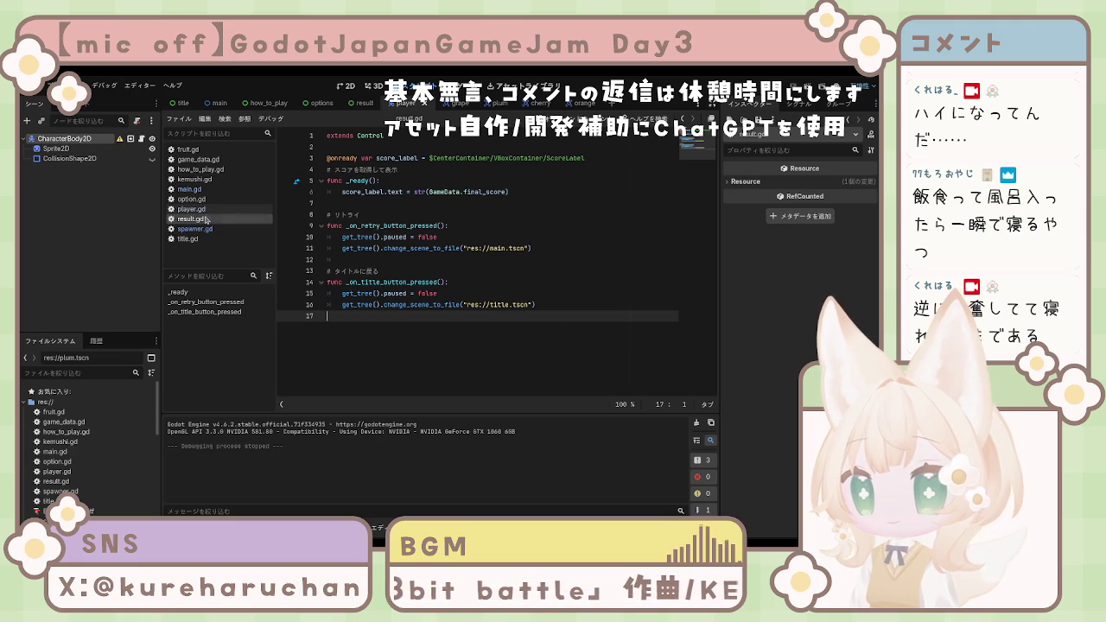
pyautogui.scroll(-3, 66, 478)
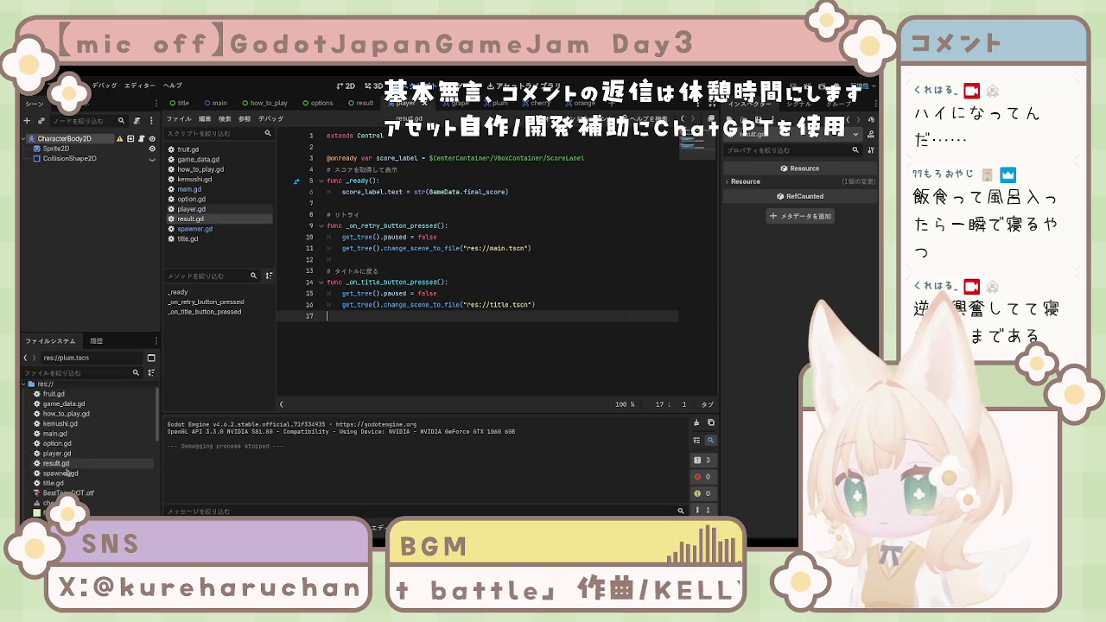
pyautogui.scroll(-5, 66, 478)
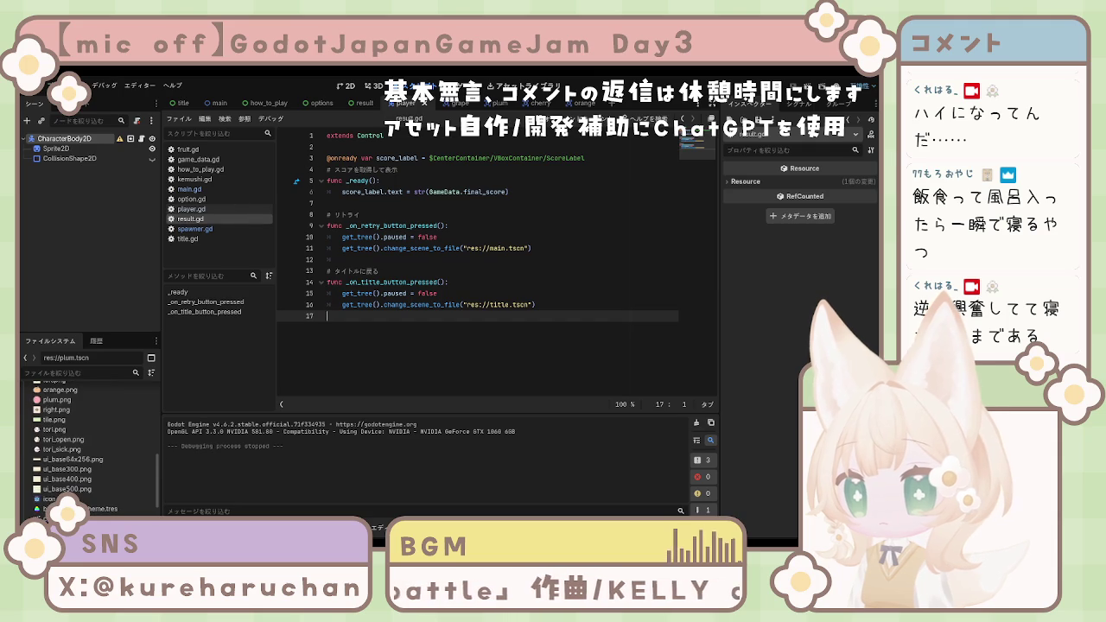
pyautogui.click(489, 104)
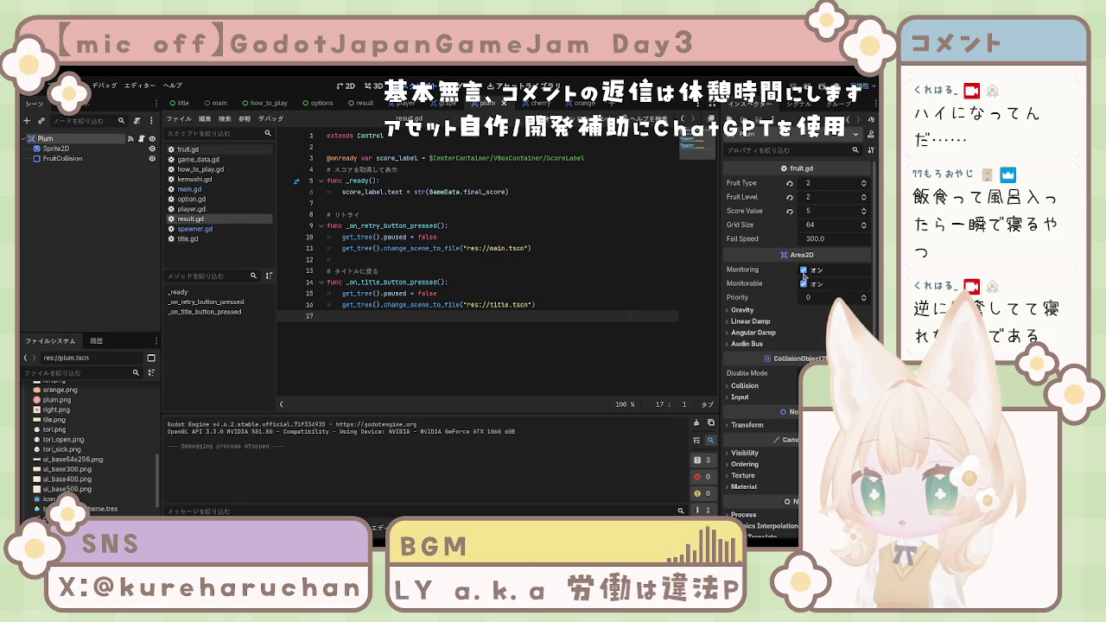
# Step: Toggle the plum collision shape's Disabled and visibility checks off and back on
pyautogui.click(62, 159)
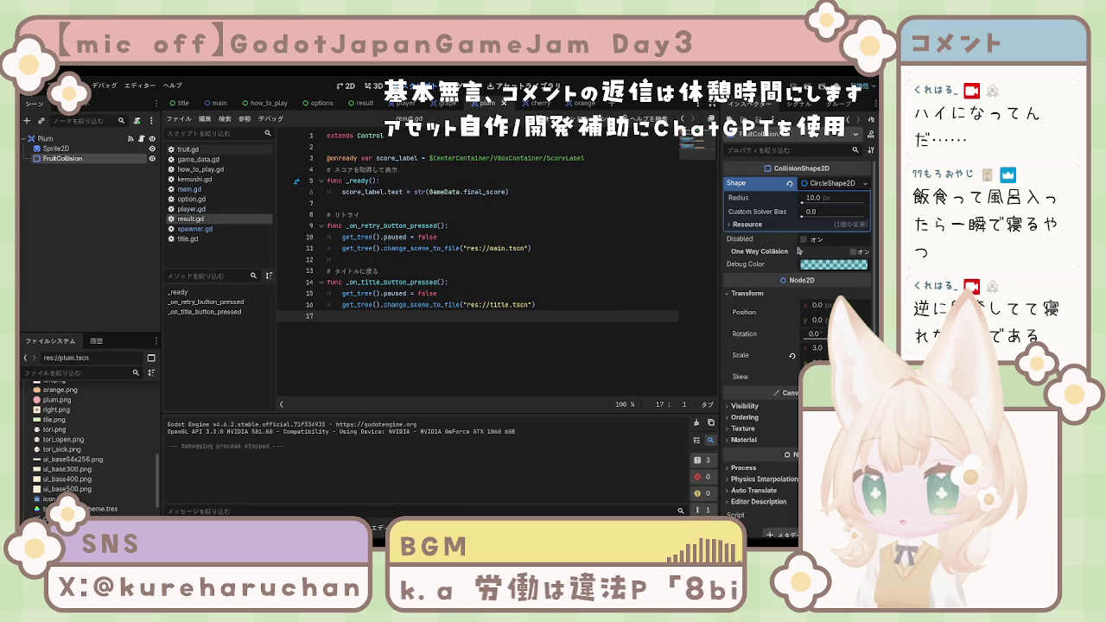
pyautogui.click(804, 240)
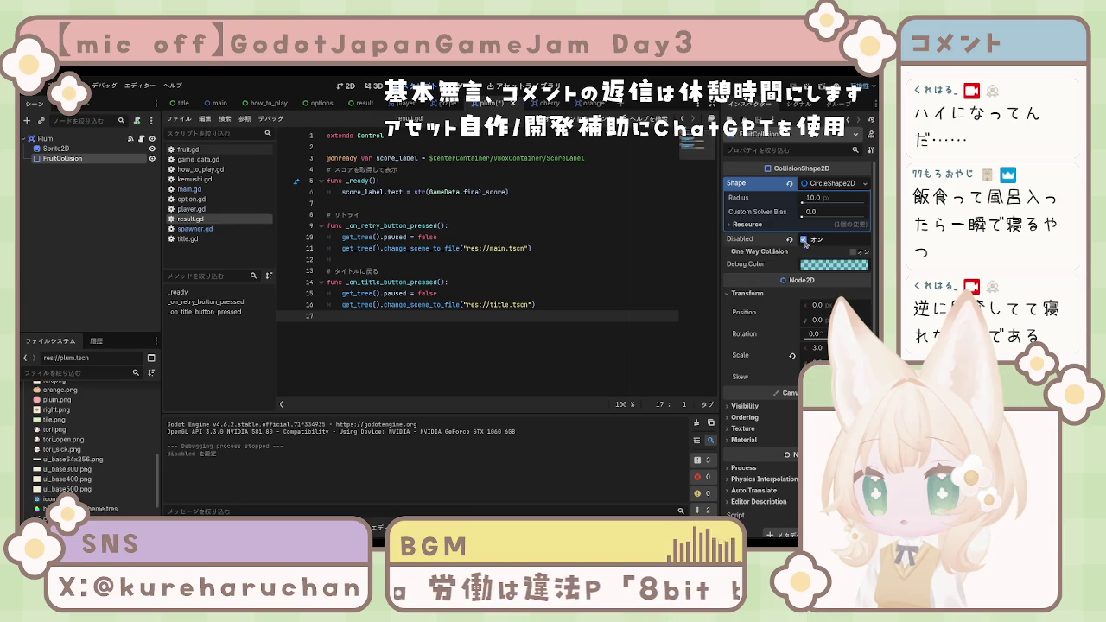
pyautogui.click(809, 240)
pyautogui.click(745, 405)
pyautogui.click(806, 418)
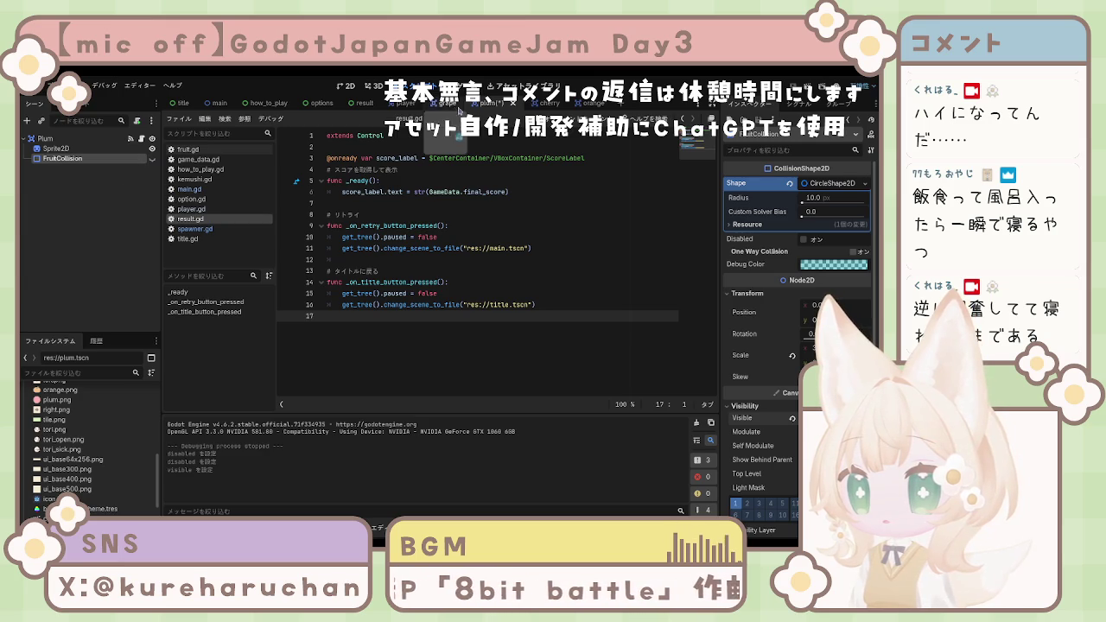
# Step: Switch to the orange scene and scroll through option.gd's out-of-bounds bus errors
pyautogui.click(445, 103)
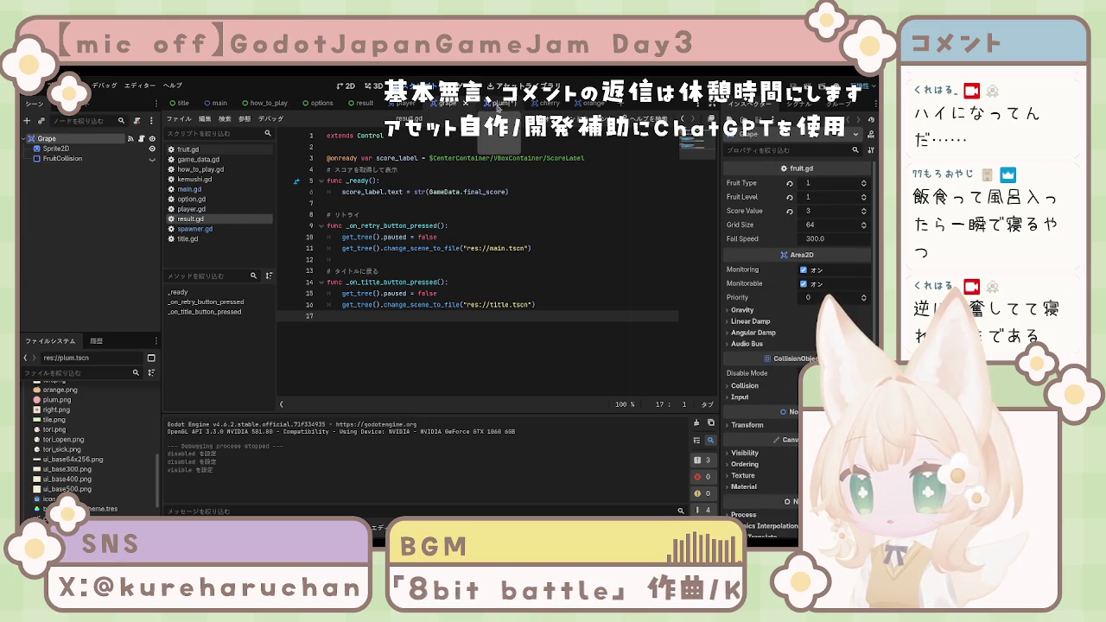
pyautogui.click(545, 103)
pyautogui.click(589, 102)
pyautogui.click(152, 158)
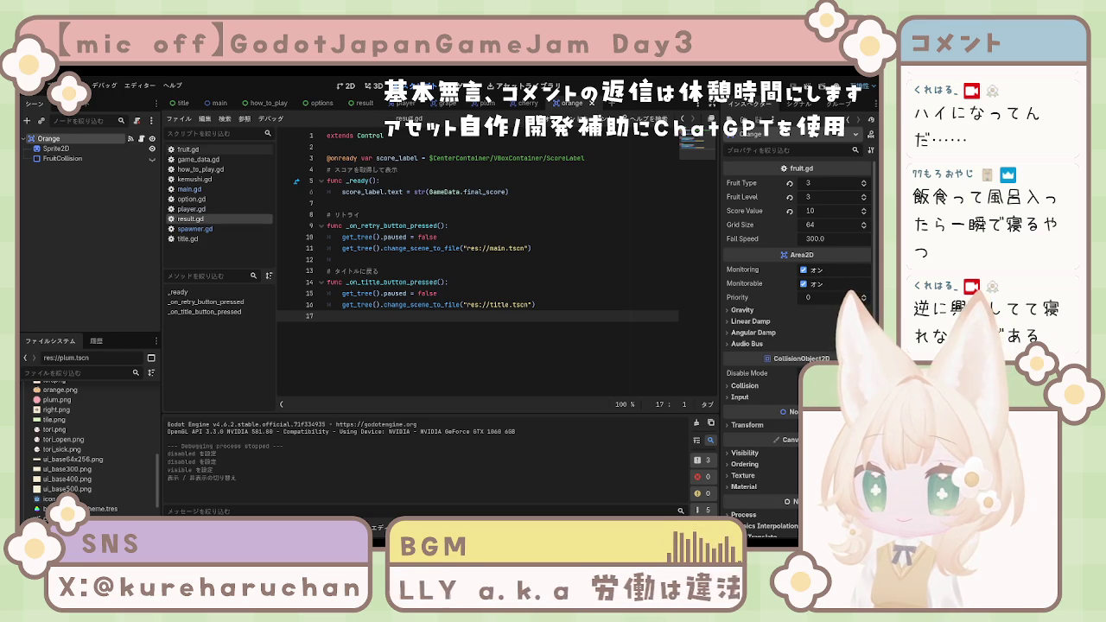
pyautogui.click(563, 305)
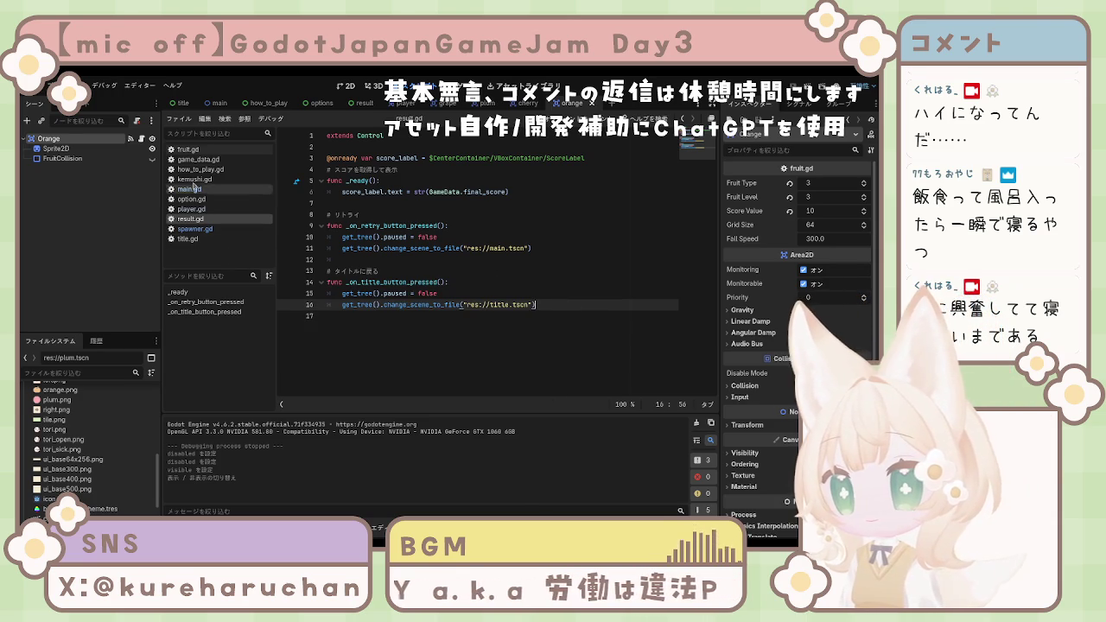
pyautogui.scroll(-3, 105, 437)
pyautogui.scroll(-5, 105, 438)
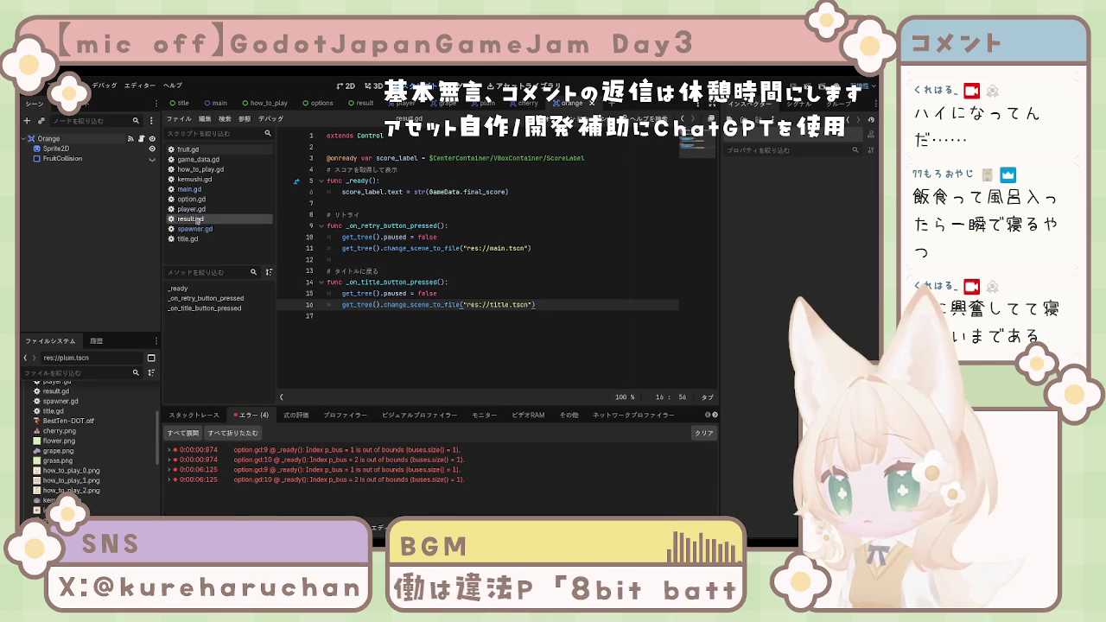
# Step: Open option.gd to review the BGM and SE slider code for buses 1 and 2
pyautogui.click(194, 198)
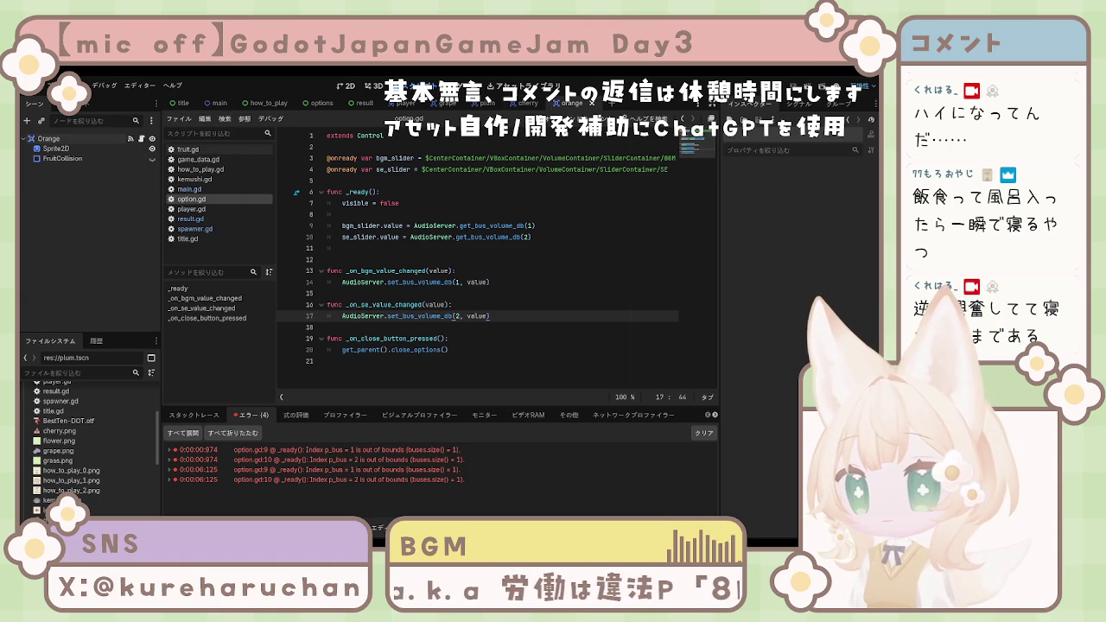
# Step: Close all the open fruit scene tabs and the title scene
pyautogui.click(447, 104)
pyautogui.click(464, 103)
pyautogui.click(421, 104)
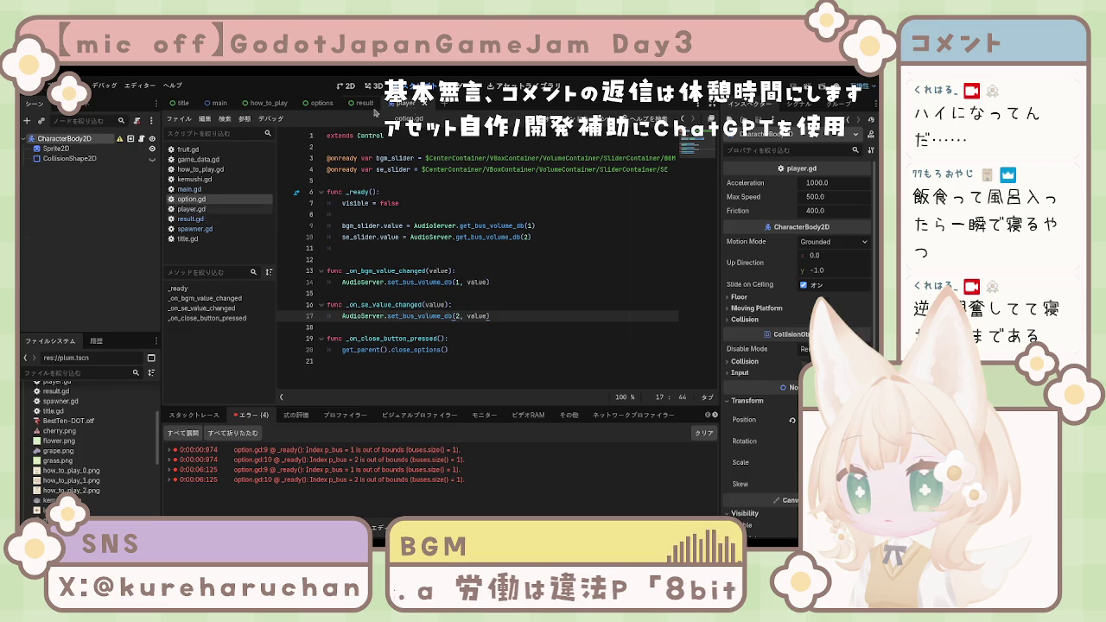
pyautogui.click(378, 104)
pyautogui.click(337, 104)
pyautogui.click(293, 104)
pyautogui.click(235, 104)
pyautogui.click(197, 103)
# Step: Open main.tscn, collapse the UI, World and BackGround branches, and paste an AudioStreamPlayer2D node
pyautogui.scroll(-5, 75, 432)
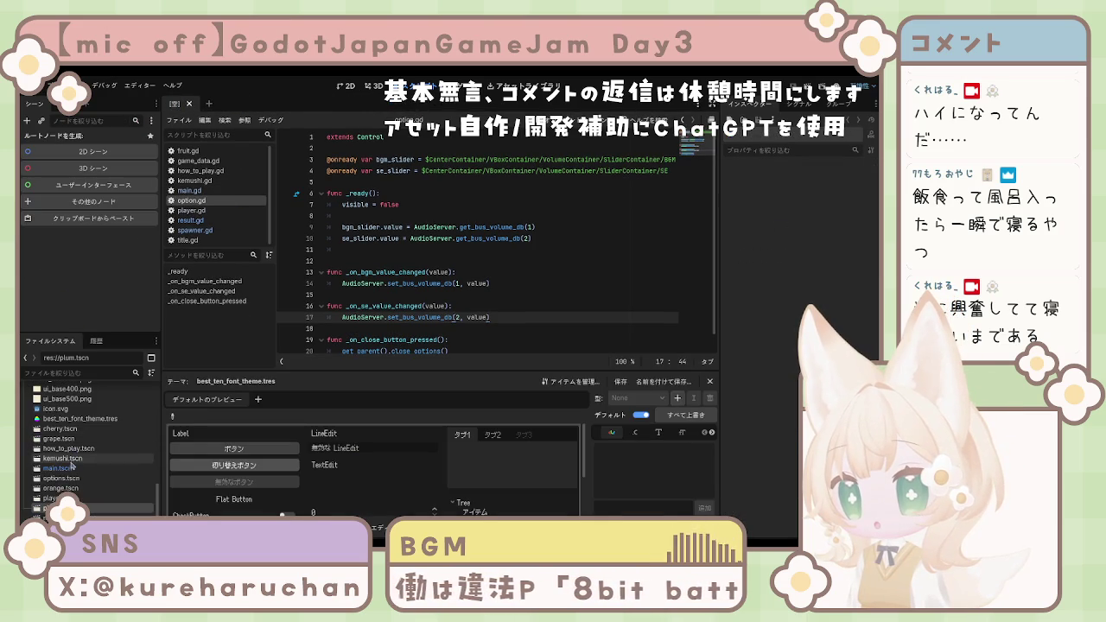
pyautogui.doubleClick(69, 468)
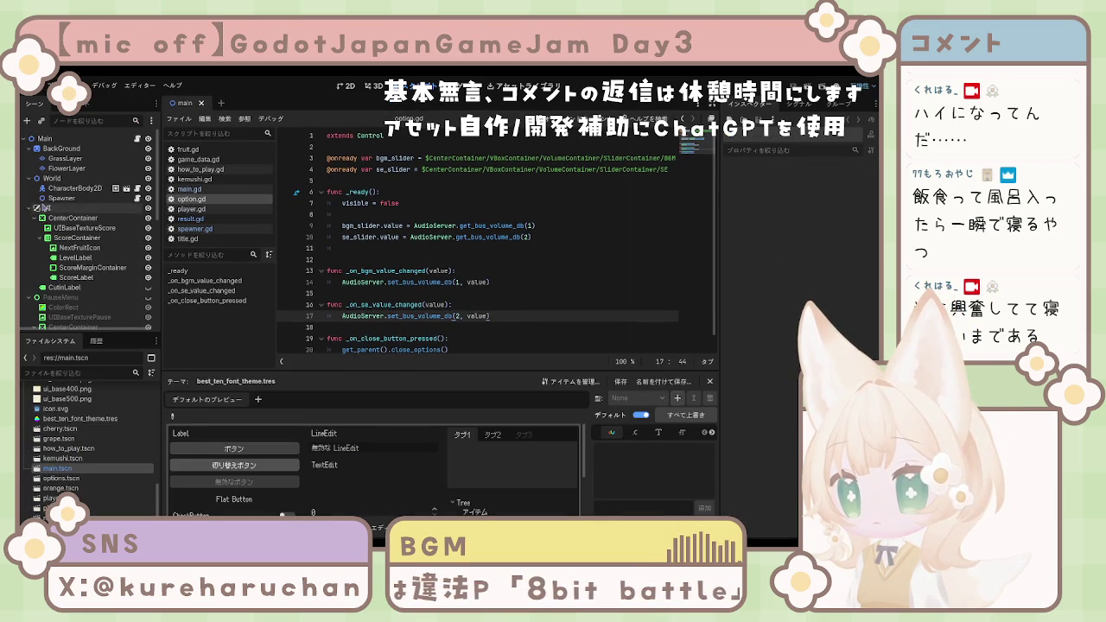
pyautogui.click(55, 149)
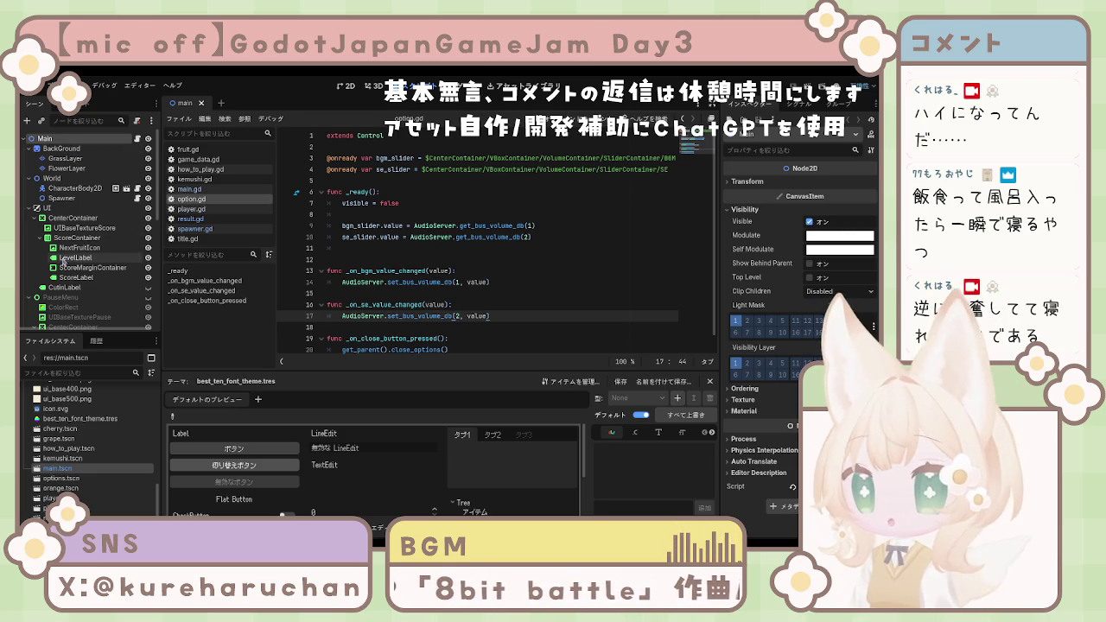
pyautogui.scroll(-3, 64, 239)
pyautogui.scroll(3, 64, 239)
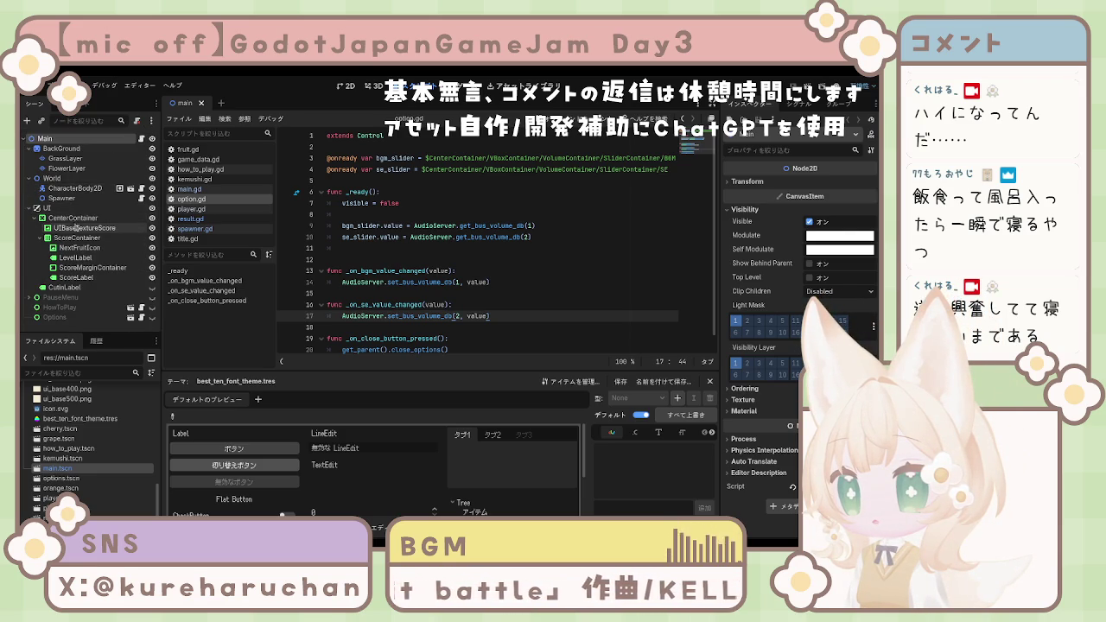
pyautogui.click(29, 209)
pyautogui.click(31, 177)
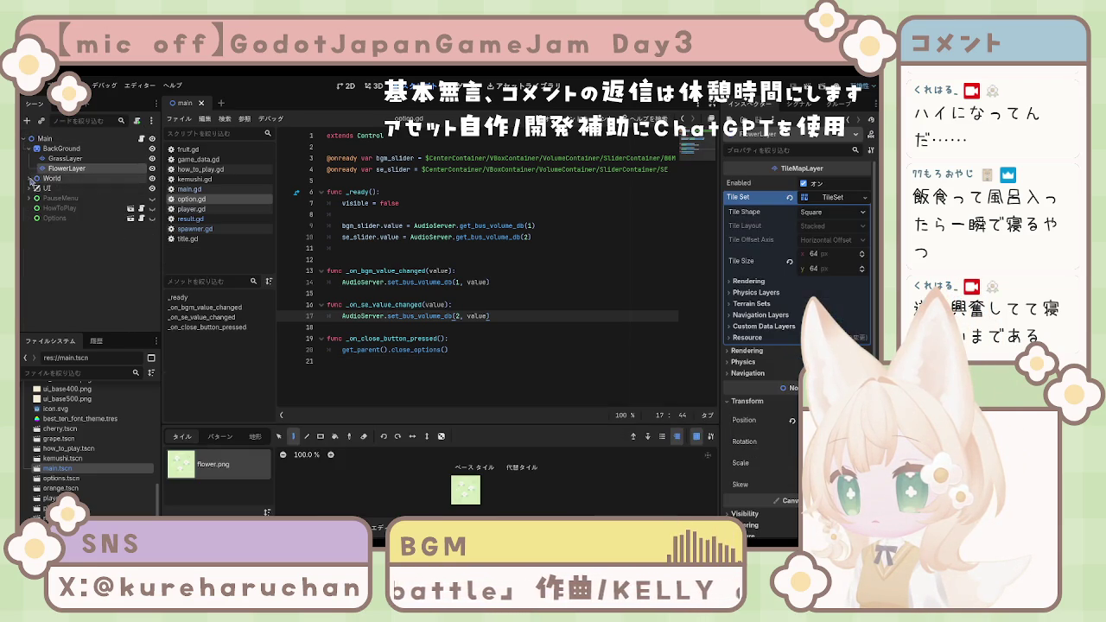
pyautogui.click(29, 149)
pyautogui.click(75, 140)
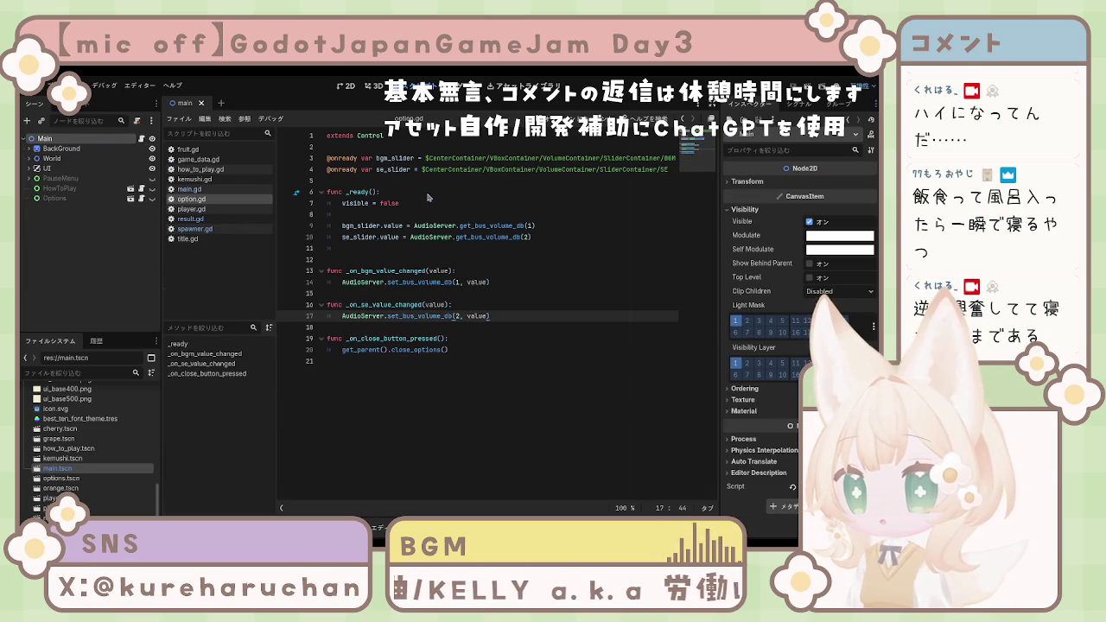
pyautogui.hotkey('ctrl', 'v')
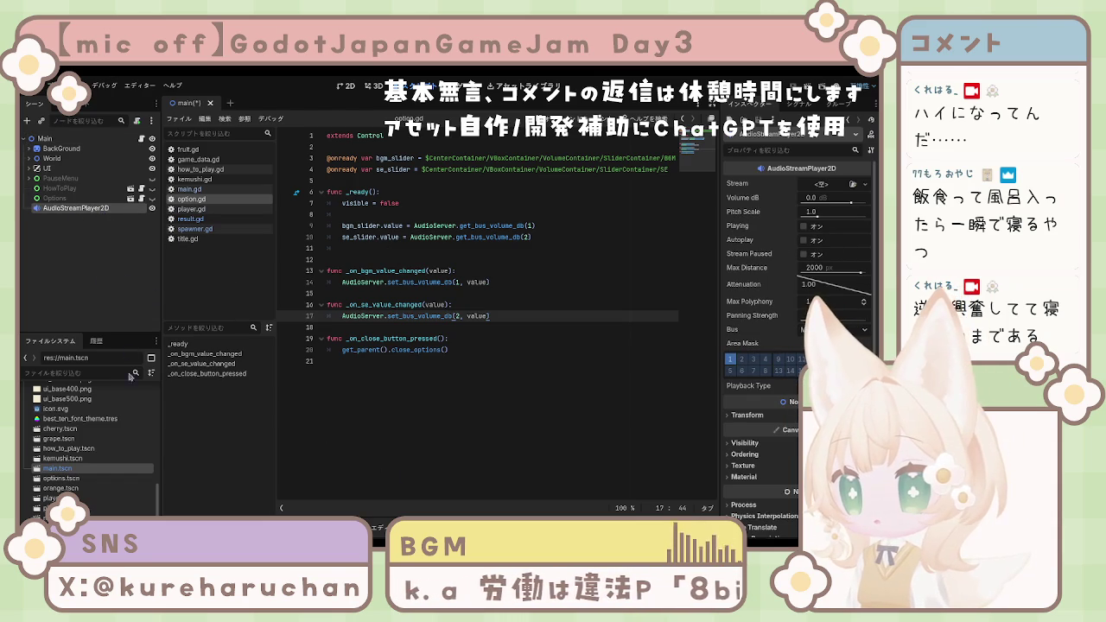
pyautogui.press('Delete')
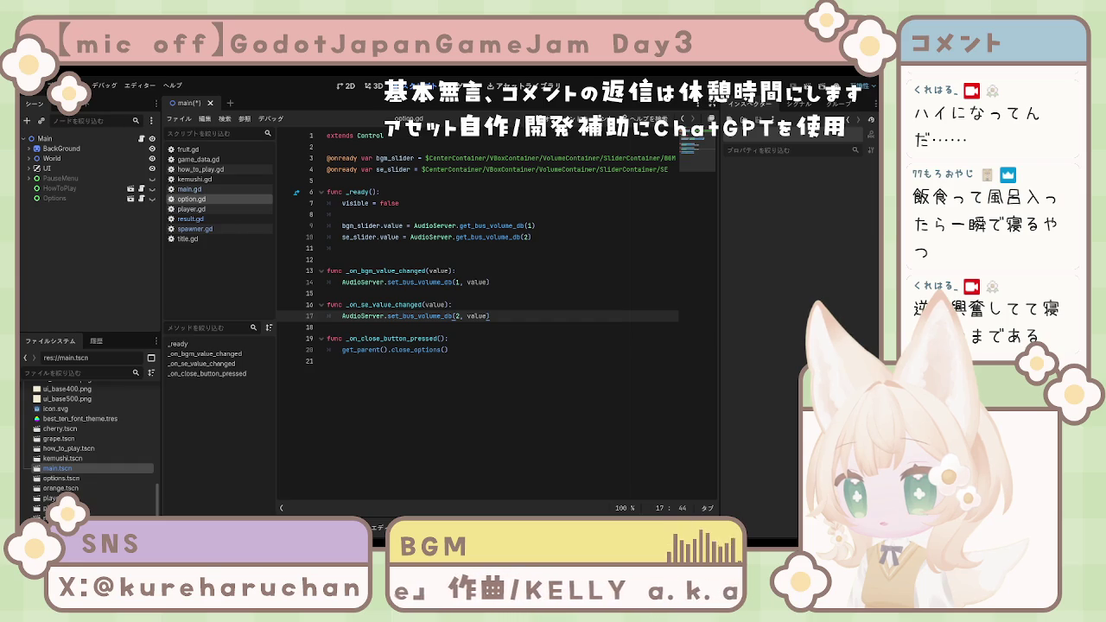
# Step: Paste an AudioStreamPlayer node under Main and name it BGMPlayer
pyautogui.hotkey('ctrl', 'v')
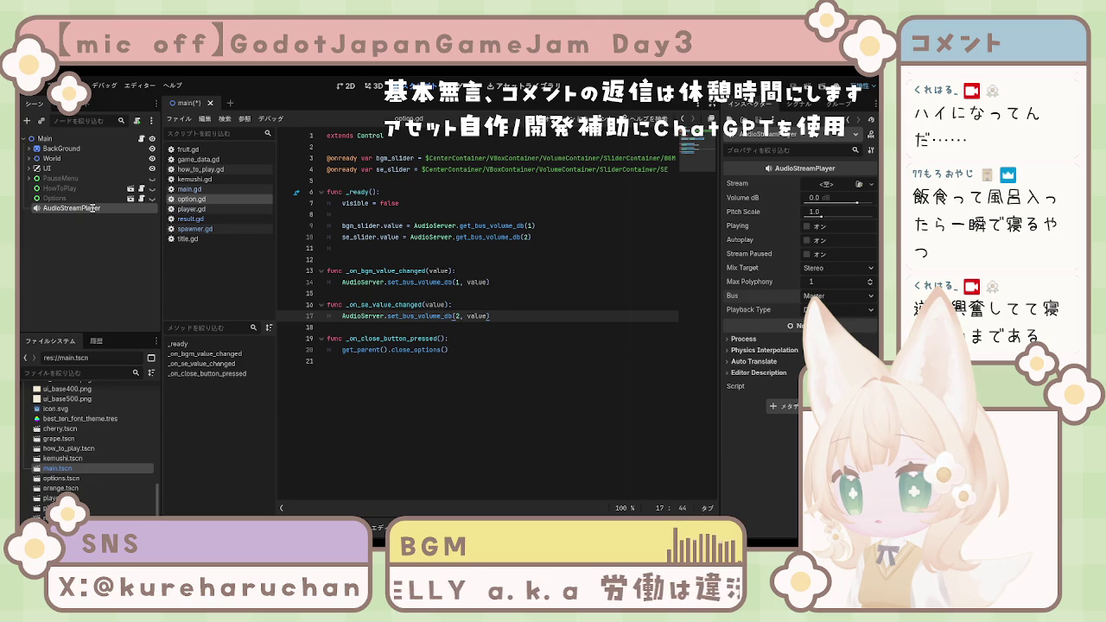
pyautogui.press('F2')
pyautogui.write('BGMPlayer')
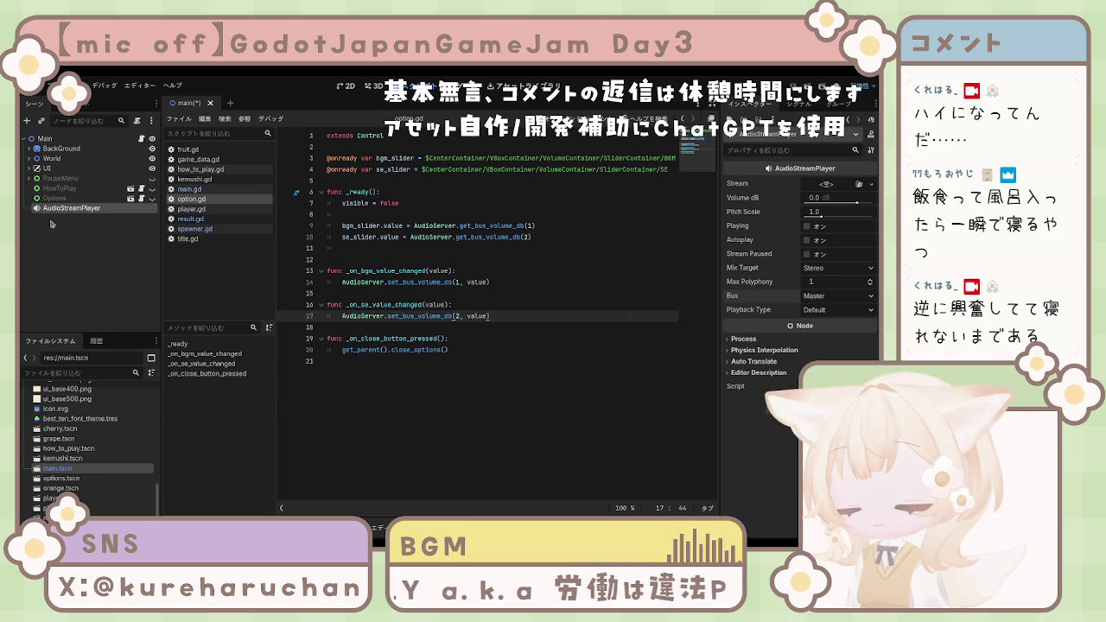
pyautogui.press('Return')
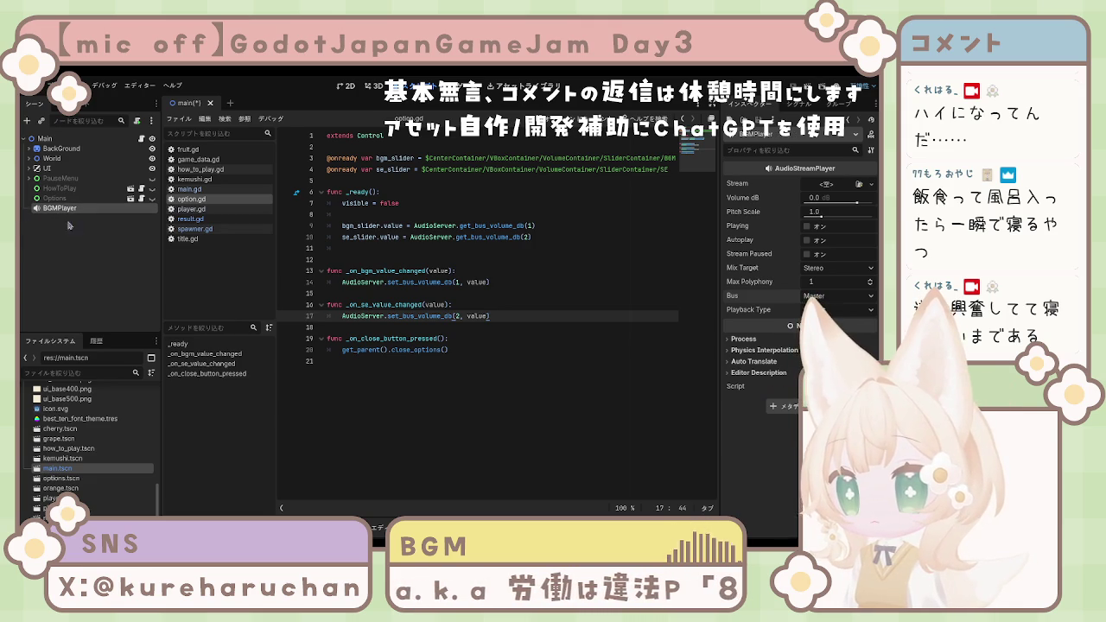
# Step: Duplicate BGMPlayer twice and rename the first copy to SEPlayer
pyautogui.hotkey('ctrl', 'd')
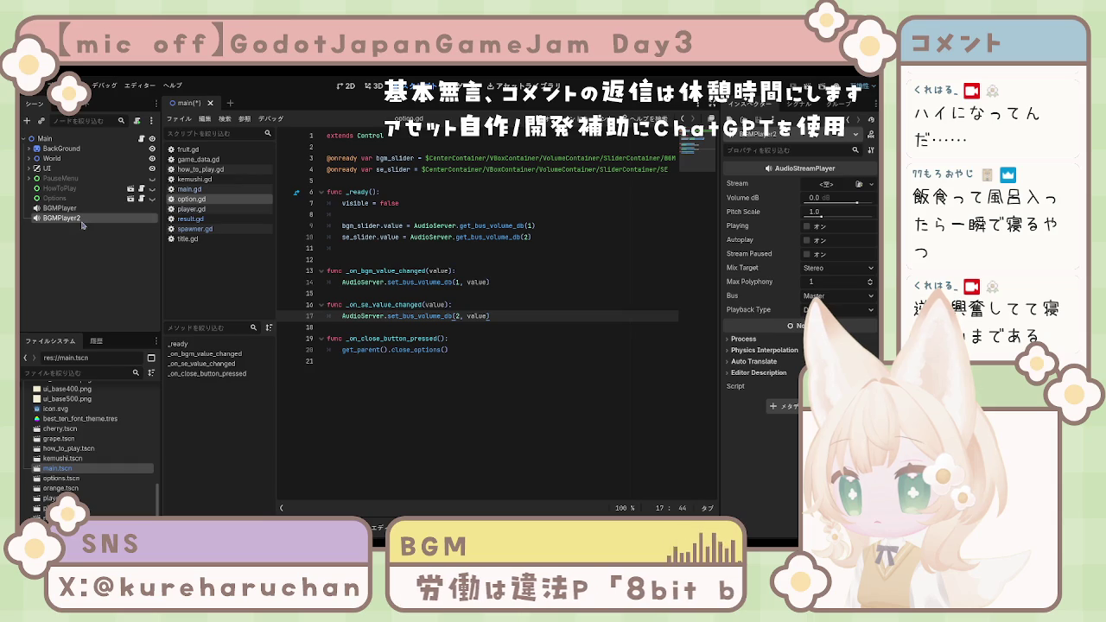
pyautogui.hotkey('ctrl', 'd')
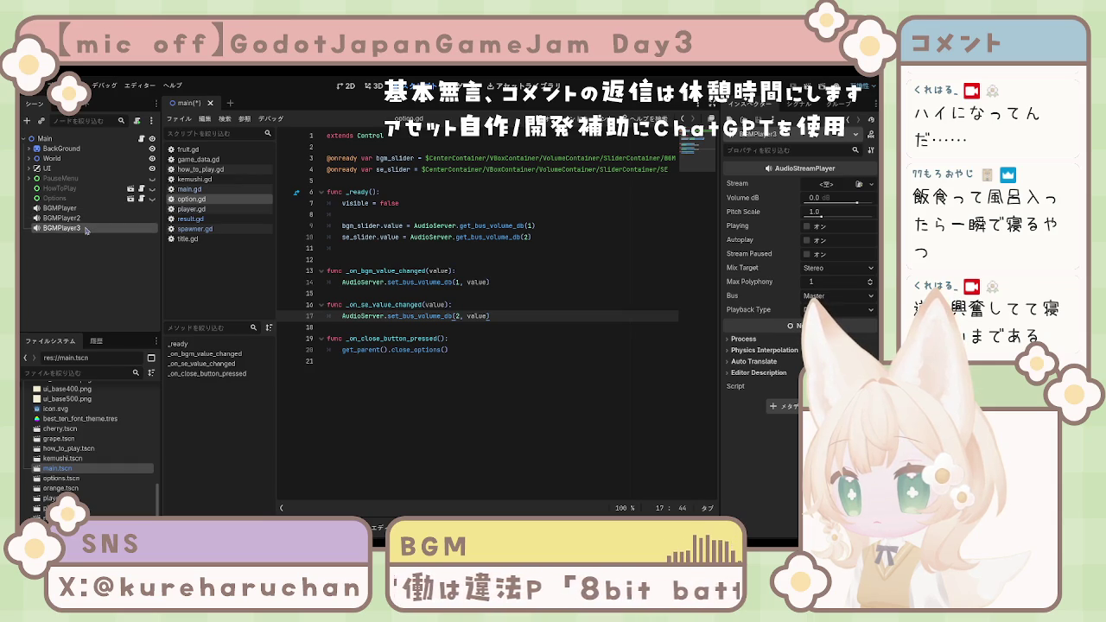
pyautogui.click(98, 219)
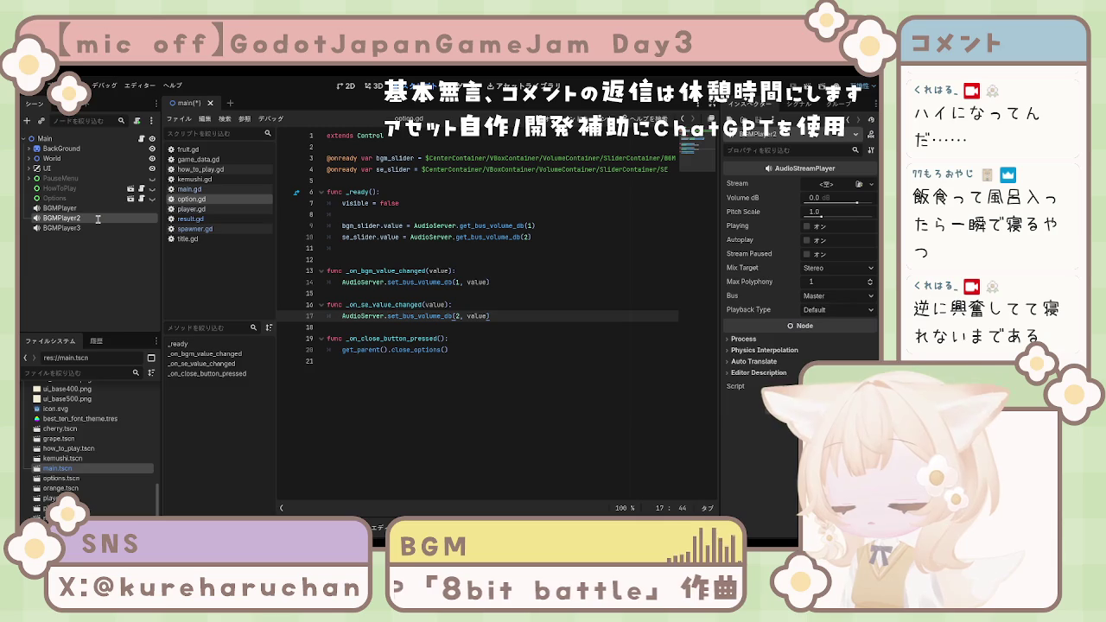
pyautogui.doubleClick(61, 219)
pyautogui.write('SEPlayer')
pyautogui.press('Return')
# Step: Rename BGMPlayer3 to EvolutionPlayer and save the main scene
pyautogui.click(80, 228)
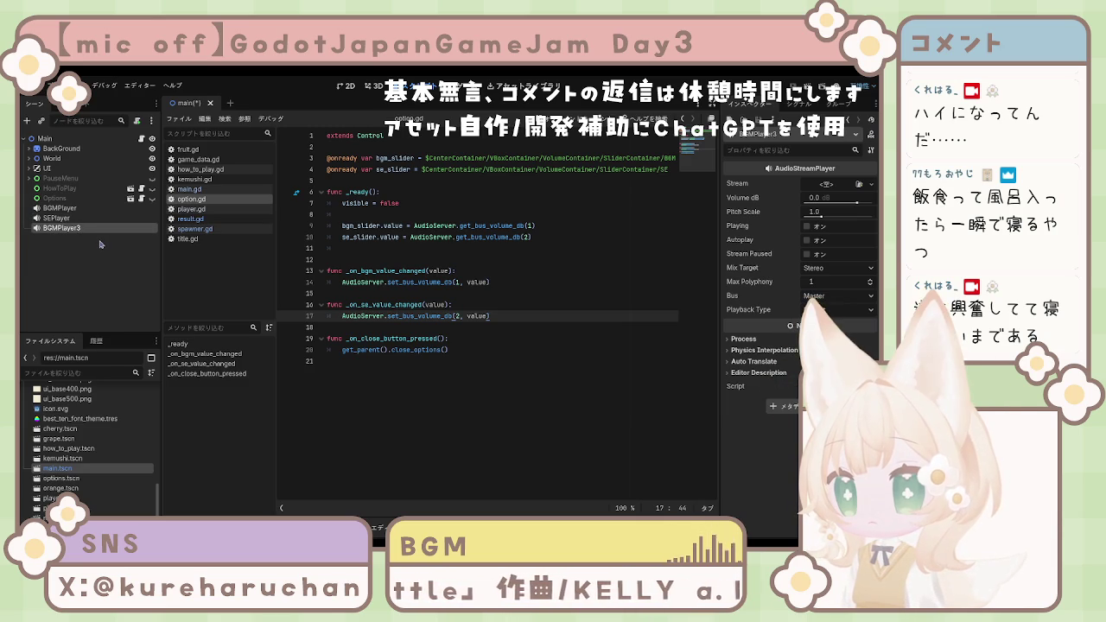
pyautogui.hotkey('ctrl', 'z')
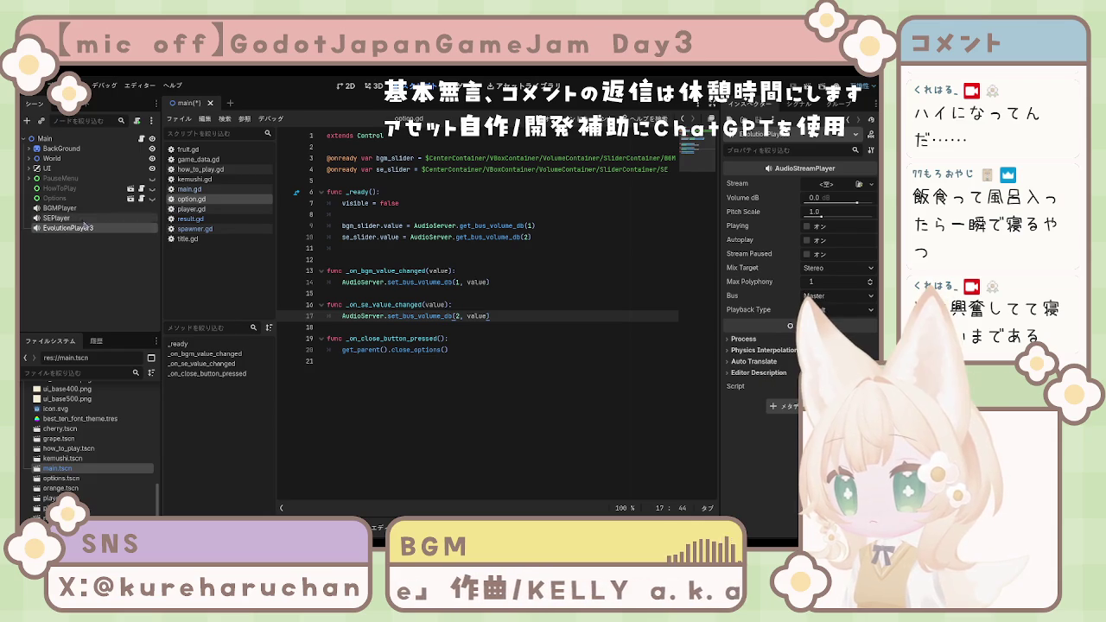
pyautogui.press('BackSpace')
pyautogui.press('Return')
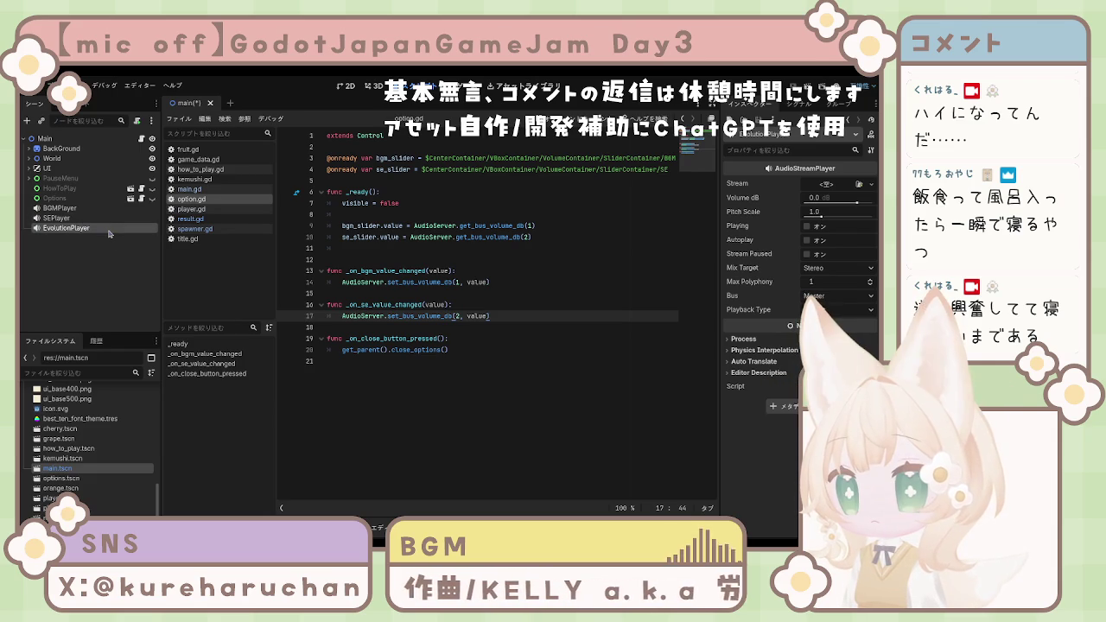
pyautogui.click(91, 258)
pyautogui.hotkey('ctrl', 's')
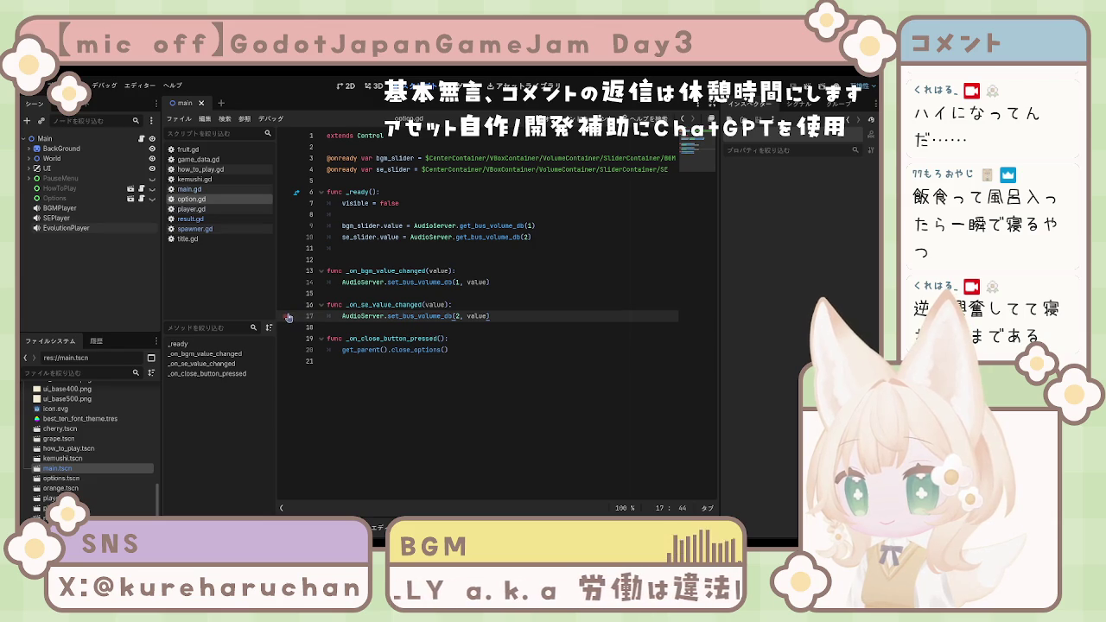
pyautogui.click(83, 219)
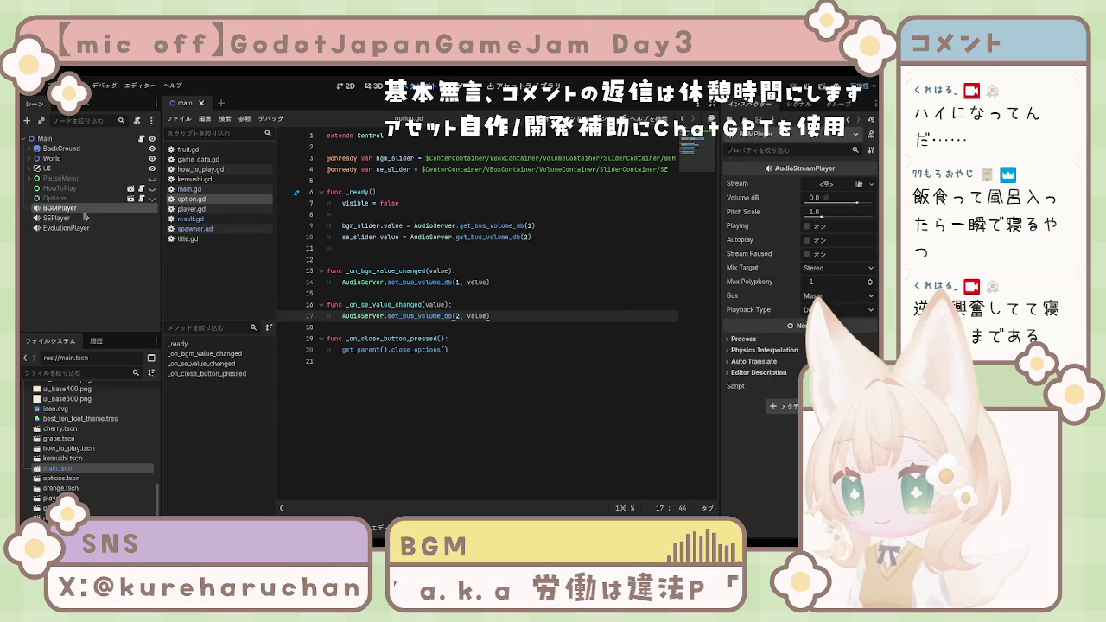
pyautogui.click(61, 209)
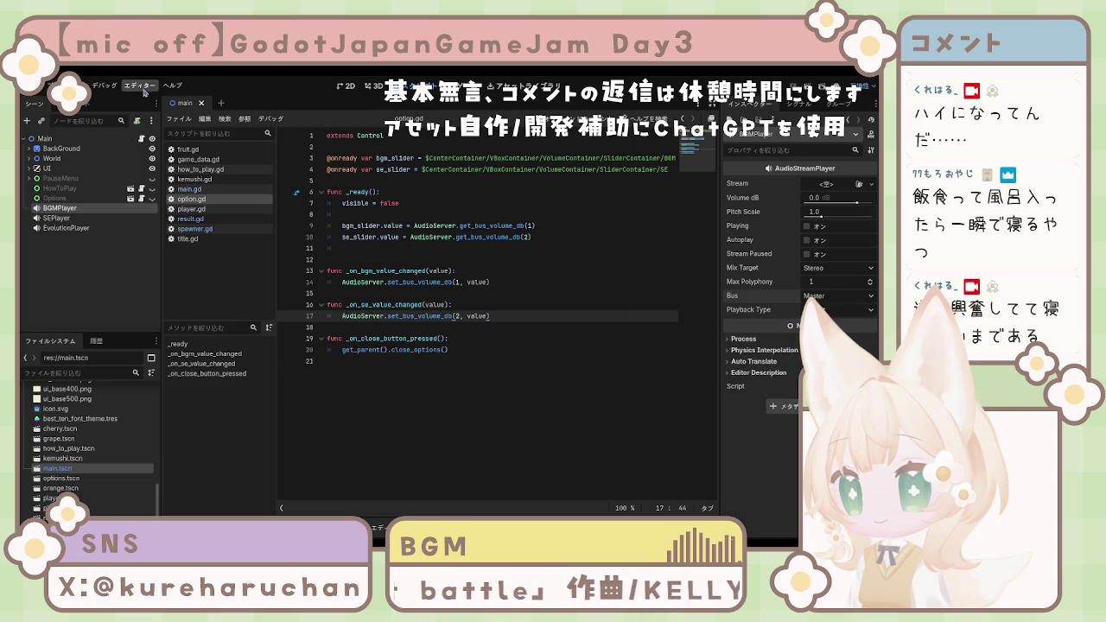
# Step: Add a new audio bus after Master and name it BGM
pyautogui.click(259, 528)
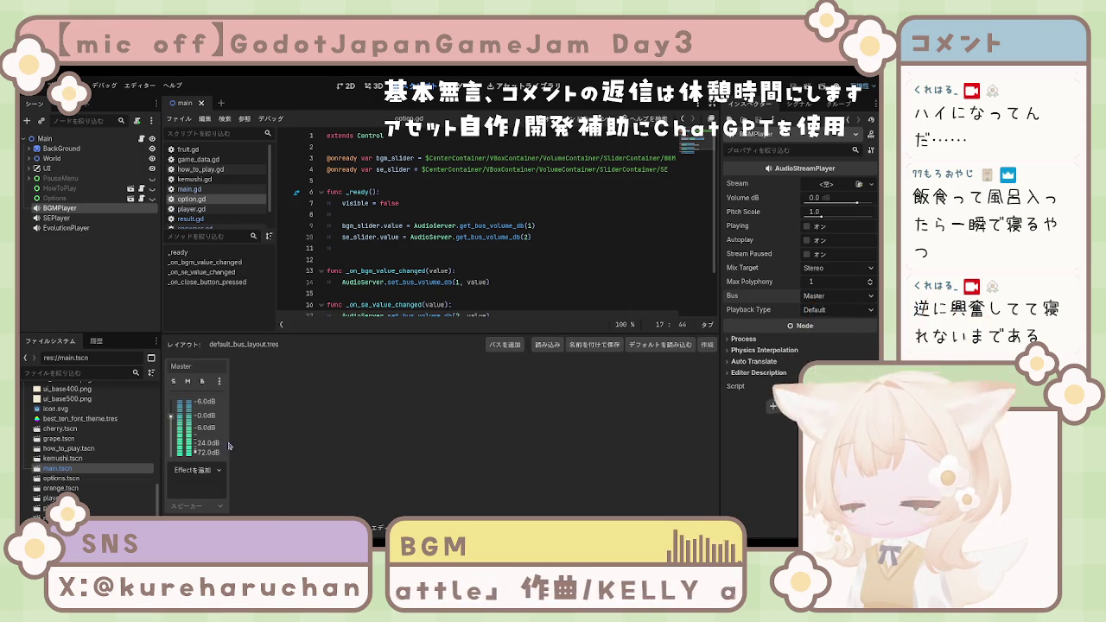
pyautogui.click(505, 343)
pyautogui.doubleClick(250, 366)
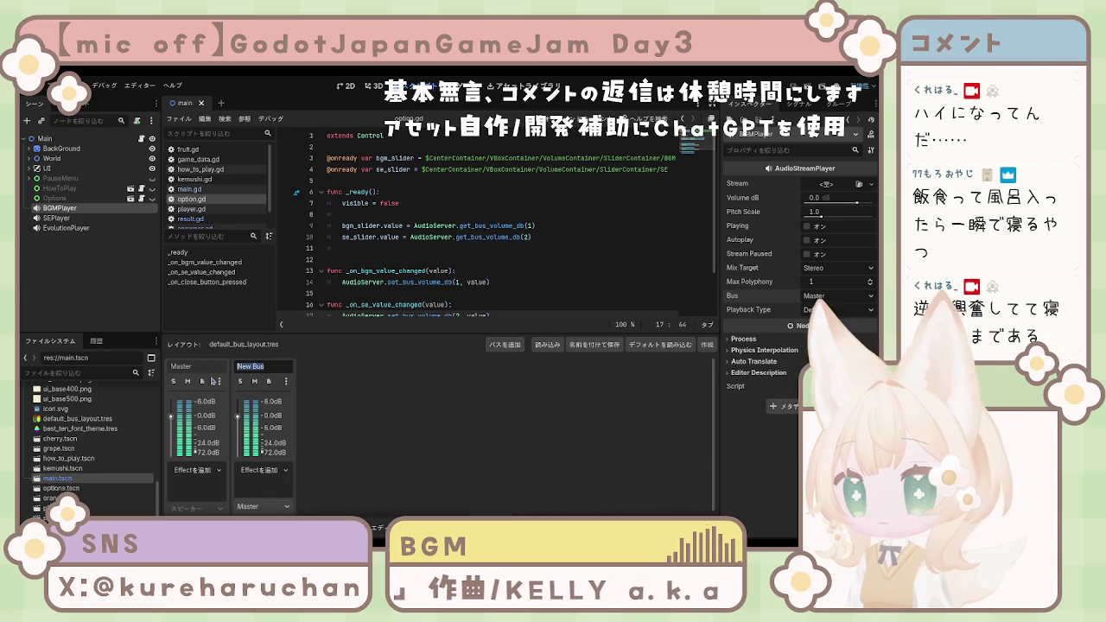
pyautogui.write('BGM')
pyautogui.press('Return')
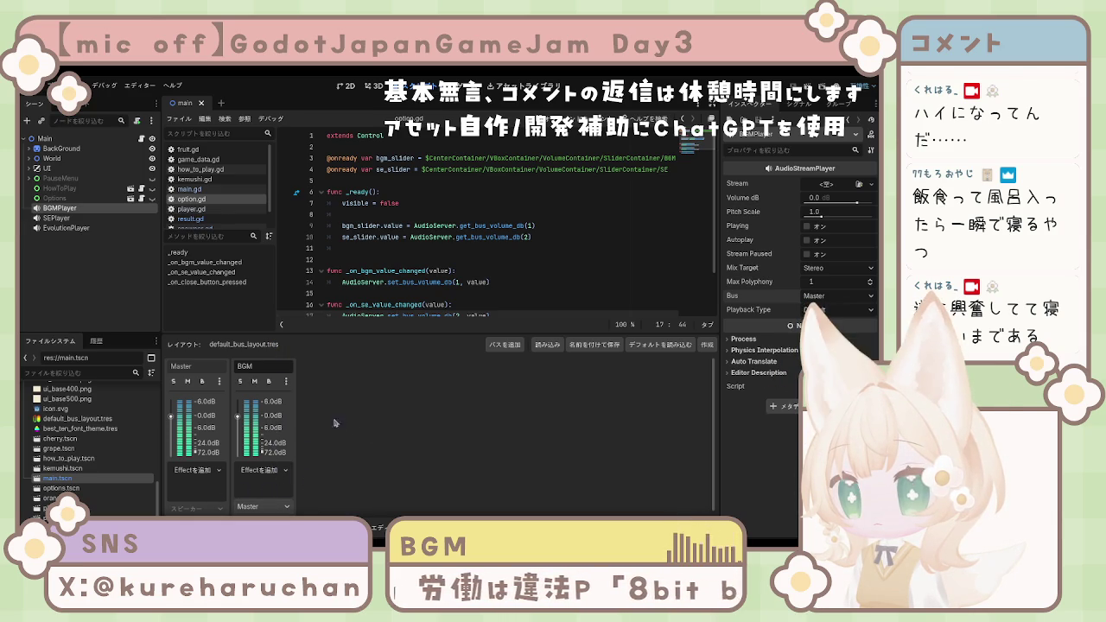
# Step: Add a third bus named SE and route BGMPlayer to the BGM bus
pyautogui.click(510, 345)
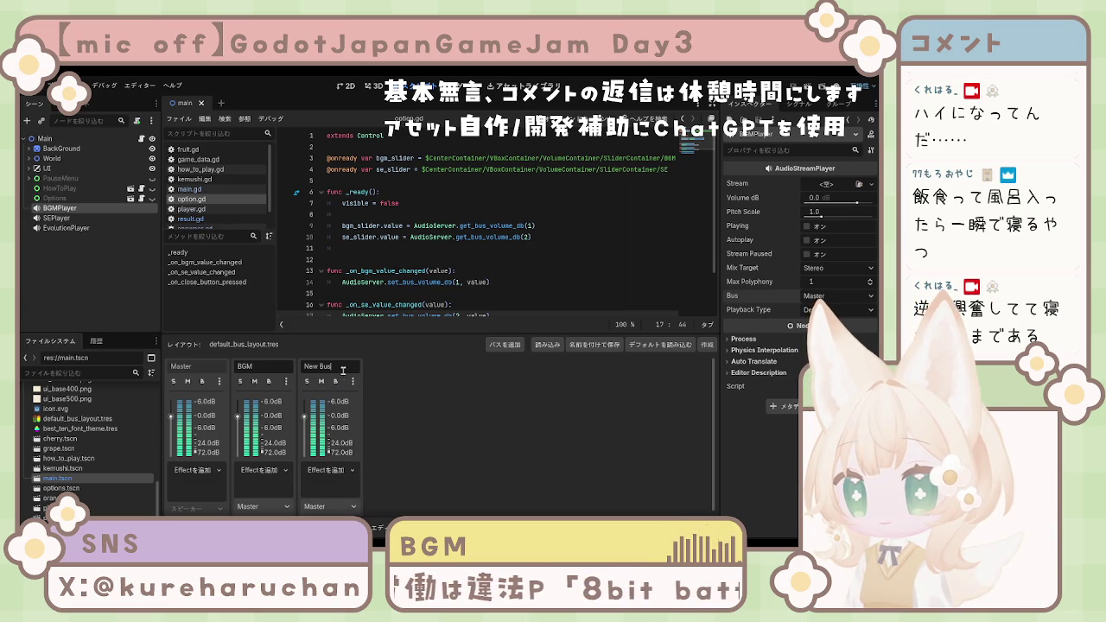
pyautogui.hotkey('ctrl', 'a')
pyautogui.press('BackSpace')
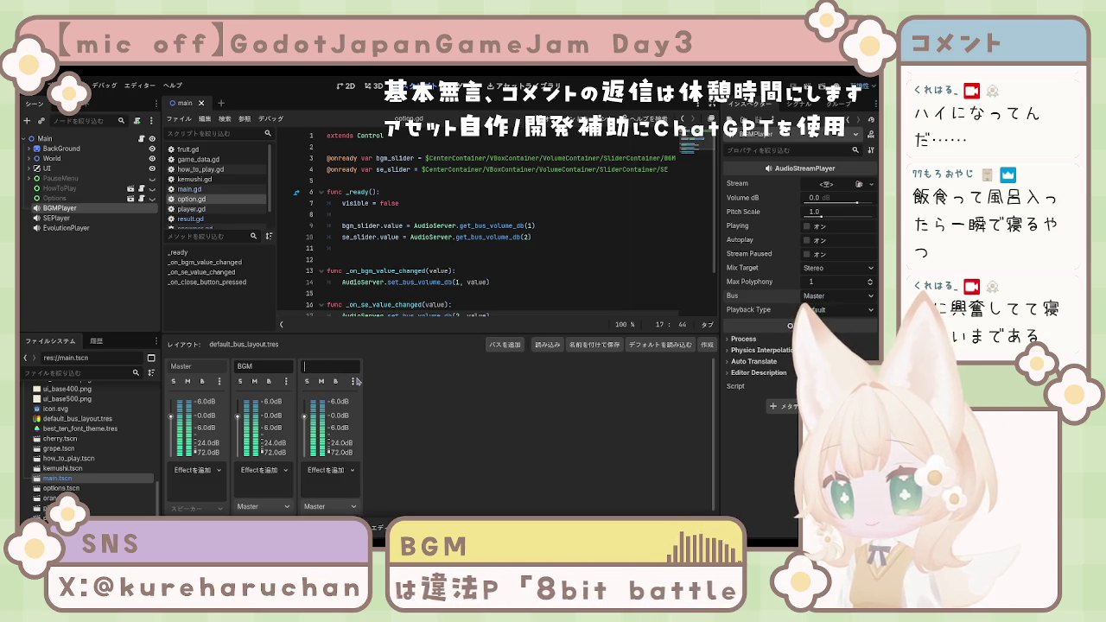
pyautogui.write('SE')
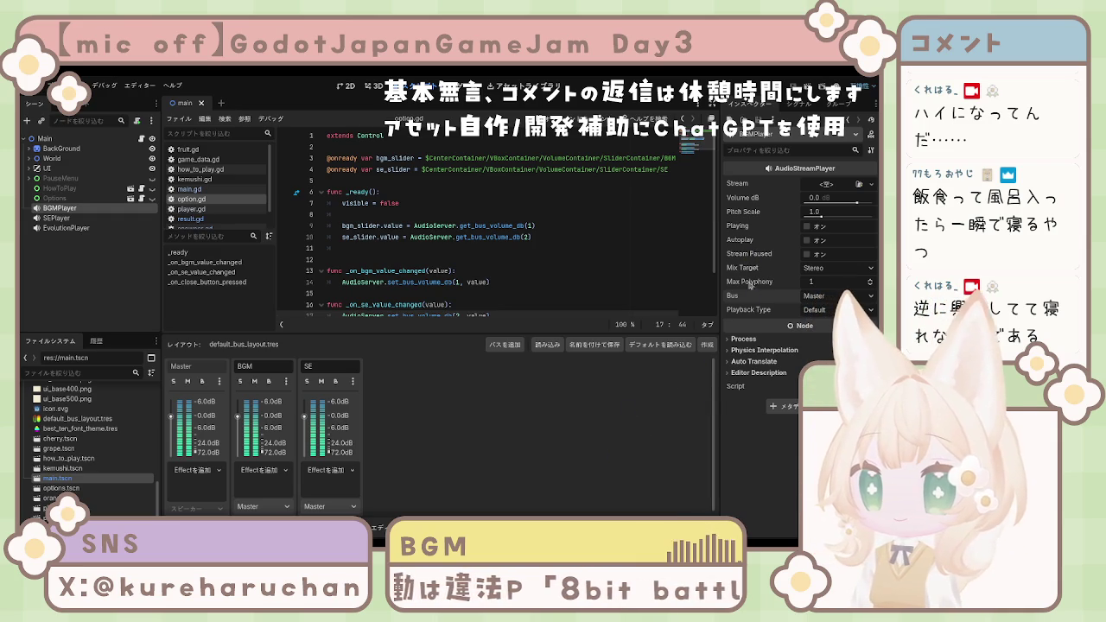
pyautogui.click(827, 324)
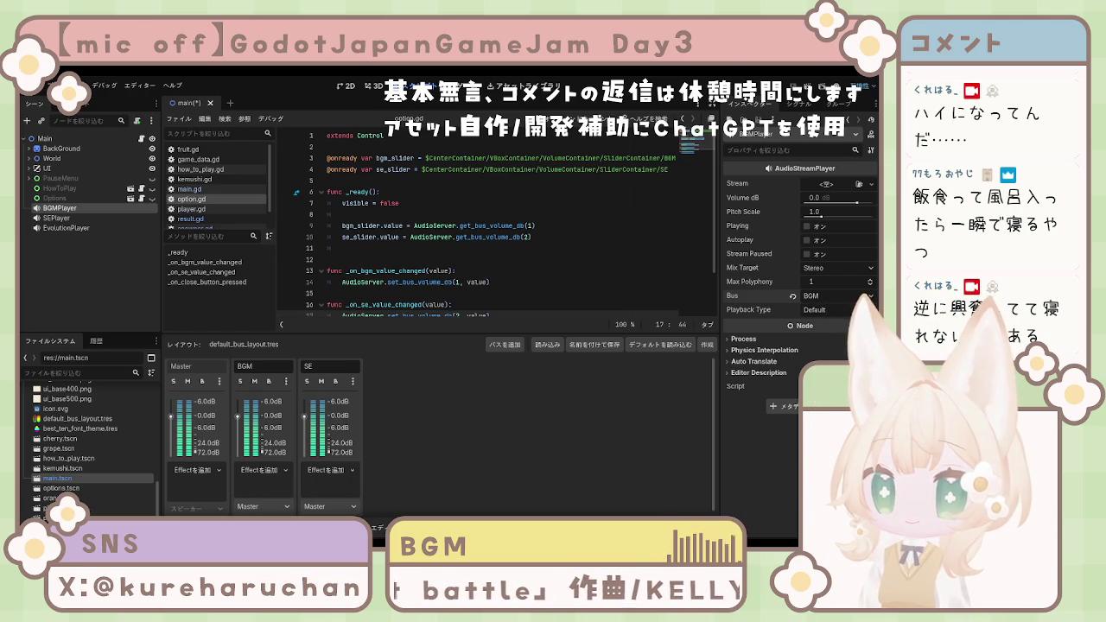
# Step: Set EvolutionPlayer's Bus to SE after checking the SE bus and SEPlayer
pyautogui.click(345, 438)
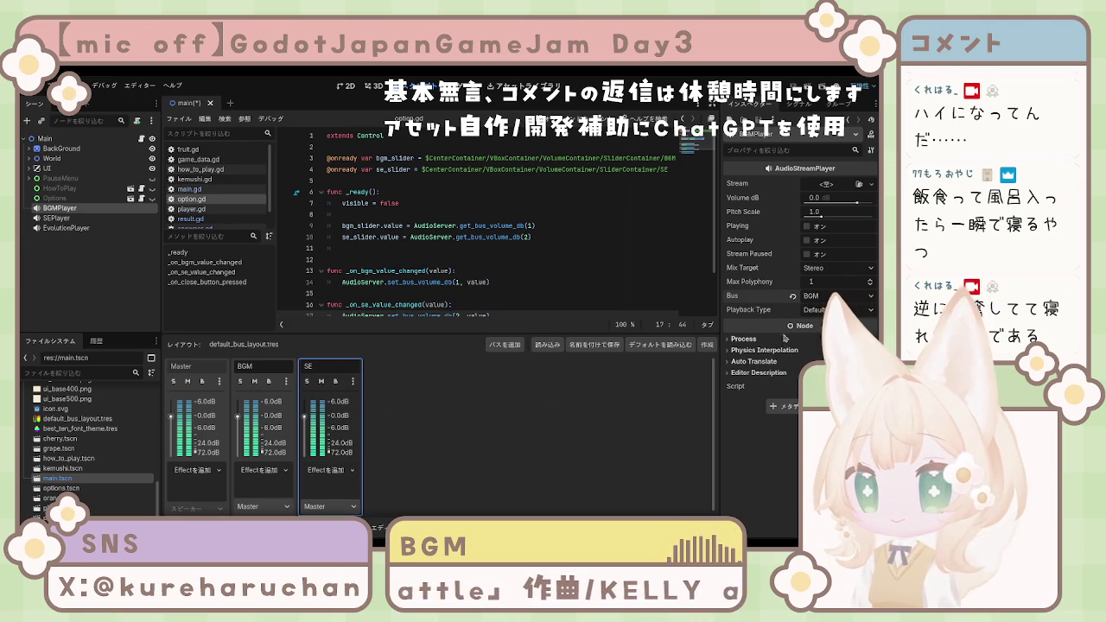
pyautogui.click(56, 218)
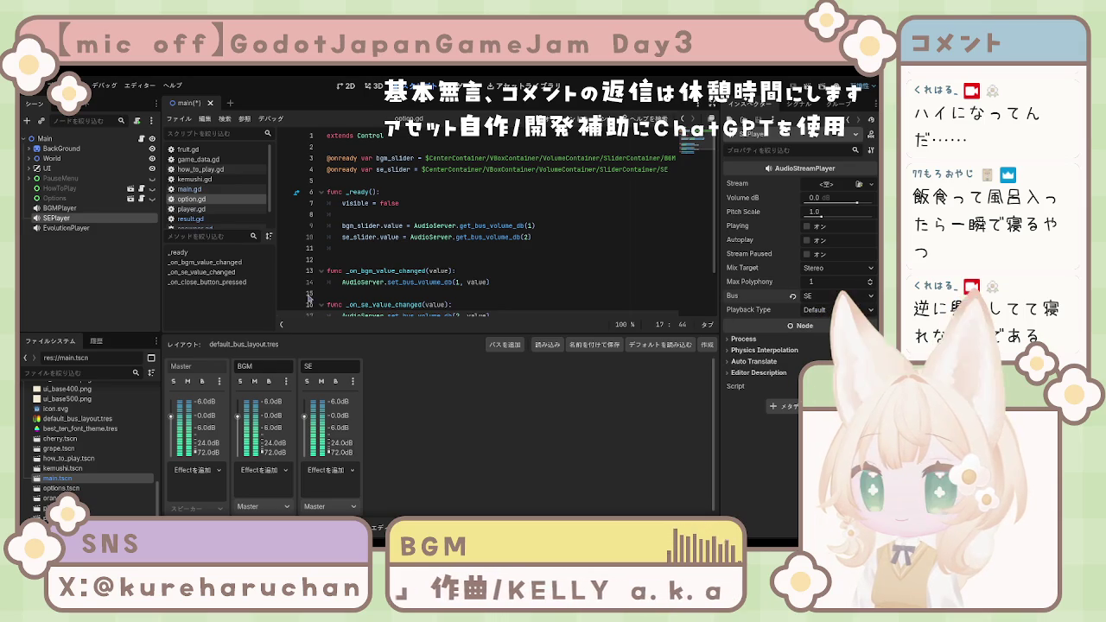
pyautogui.click(76, 228)
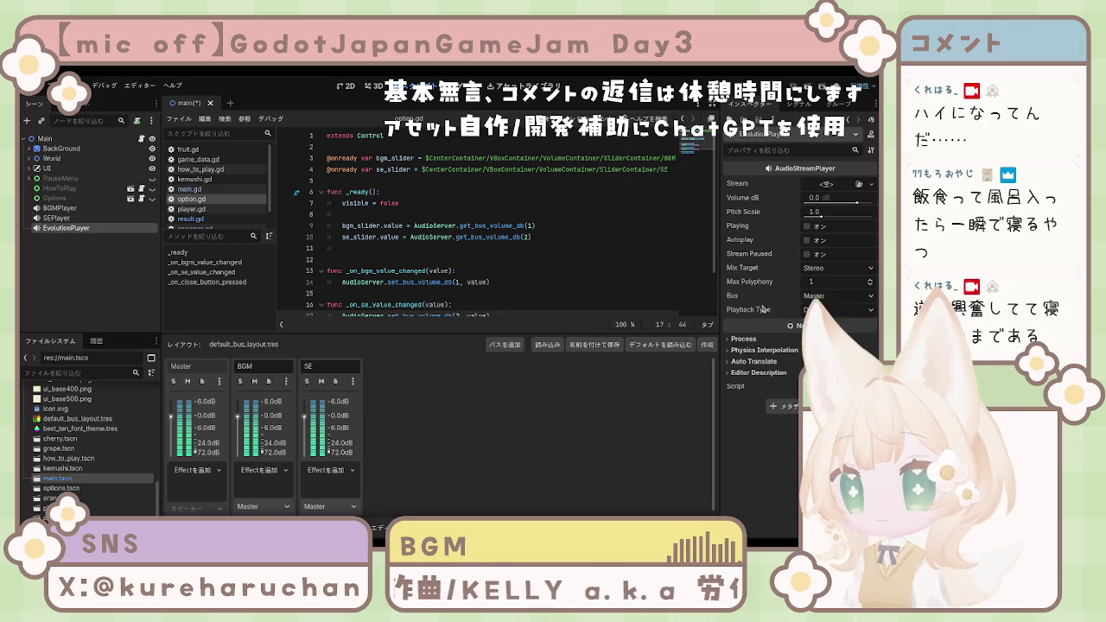
pyautogui.click(836, 295)
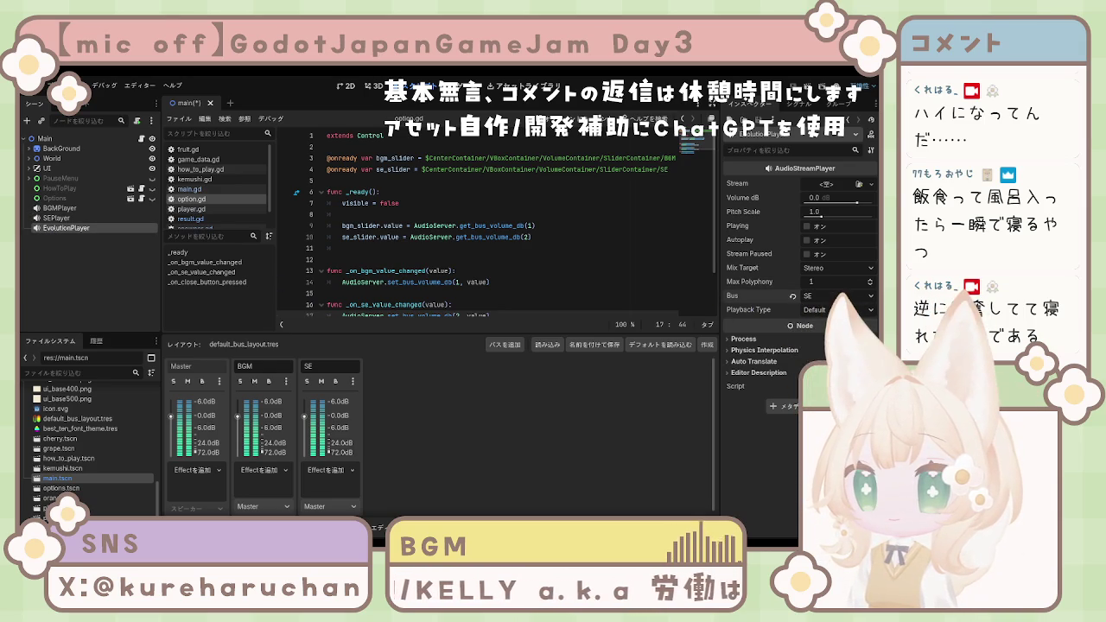
pyautogui.click(816, 338)
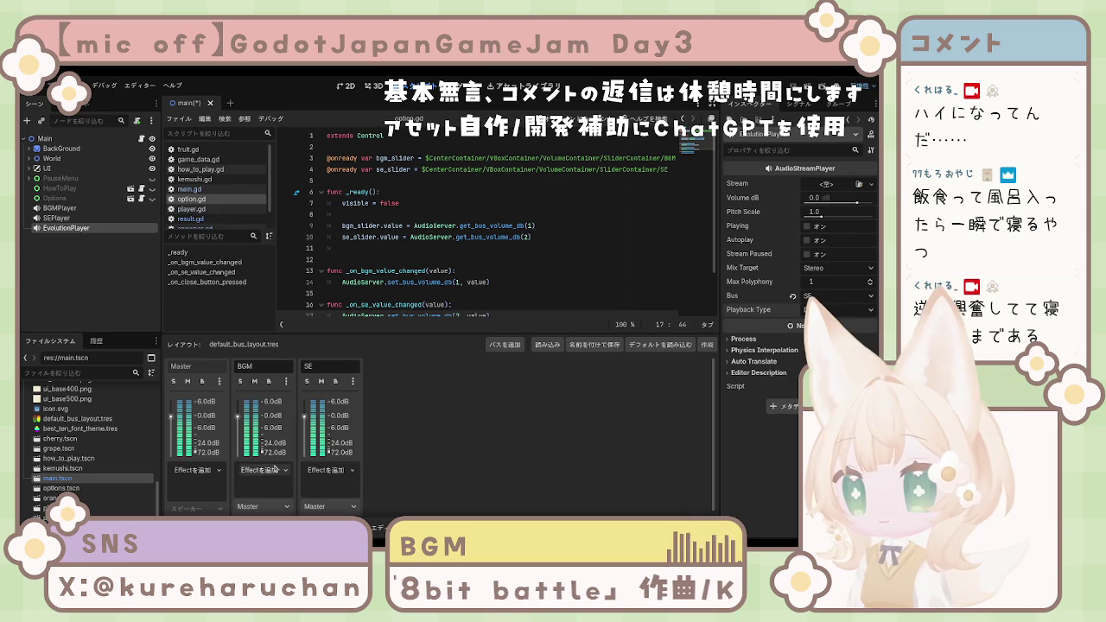
# Step: Check the bus assignments of SEPlayer and BGMPlayer
pyautogui.click(57, 218)
pyautogui.click(57, 209)
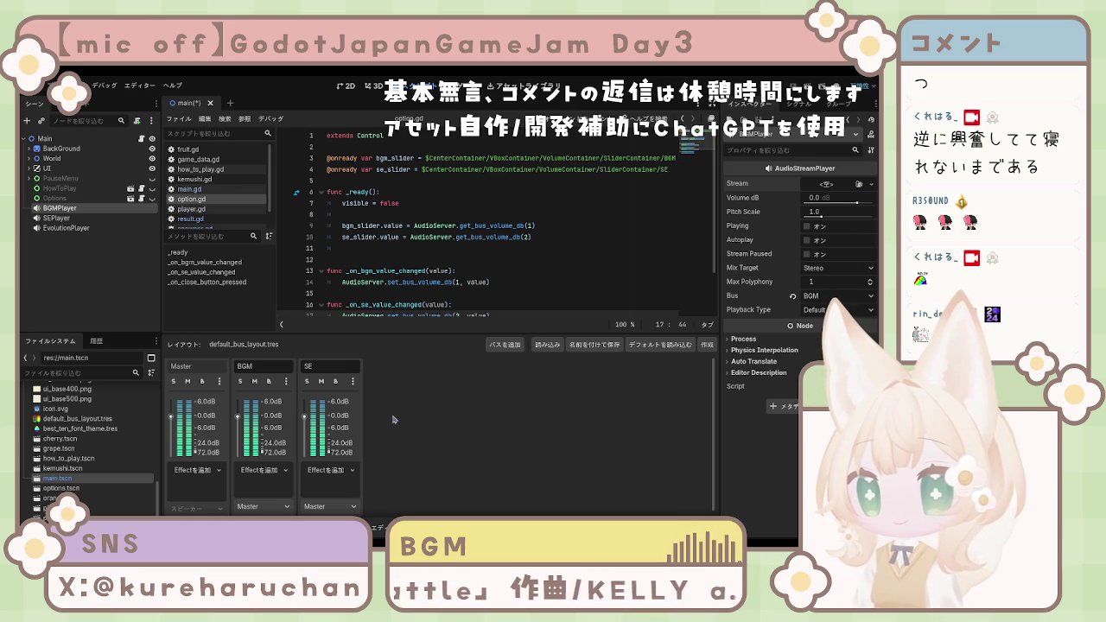
pyautogui.click(242, 527)
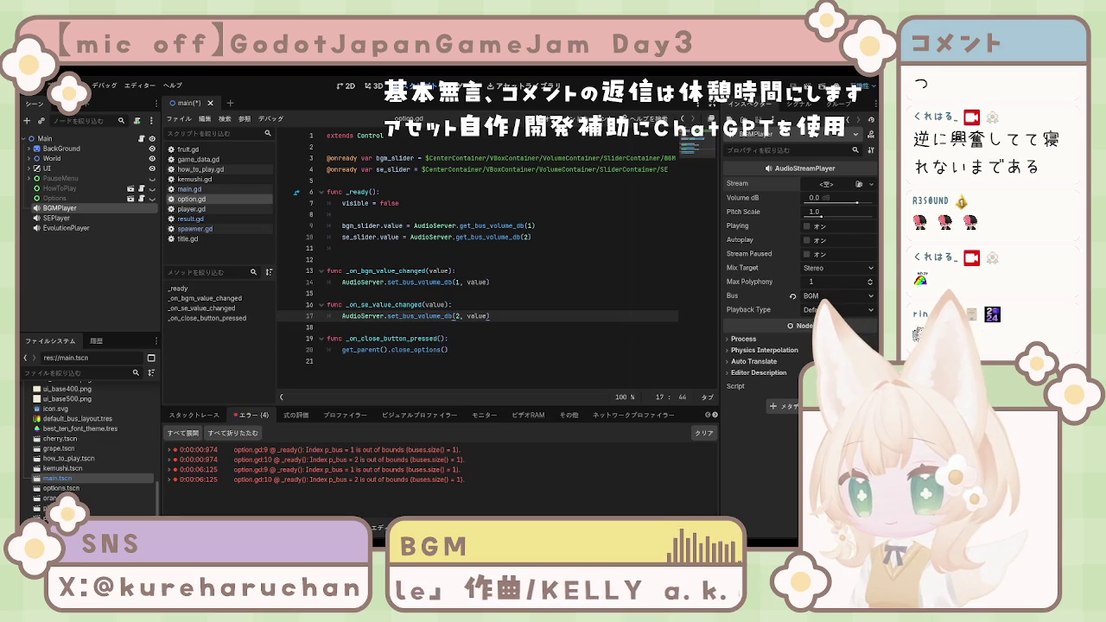
pyautogui.click(320, 527)
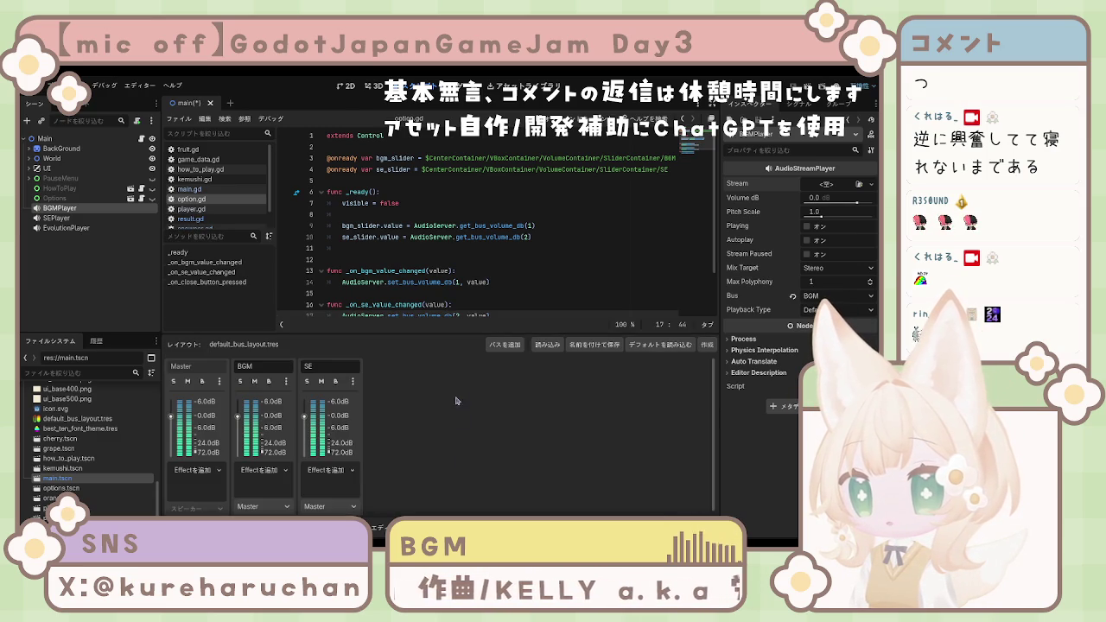
pyautogui.scroll(-1, 454, 290)
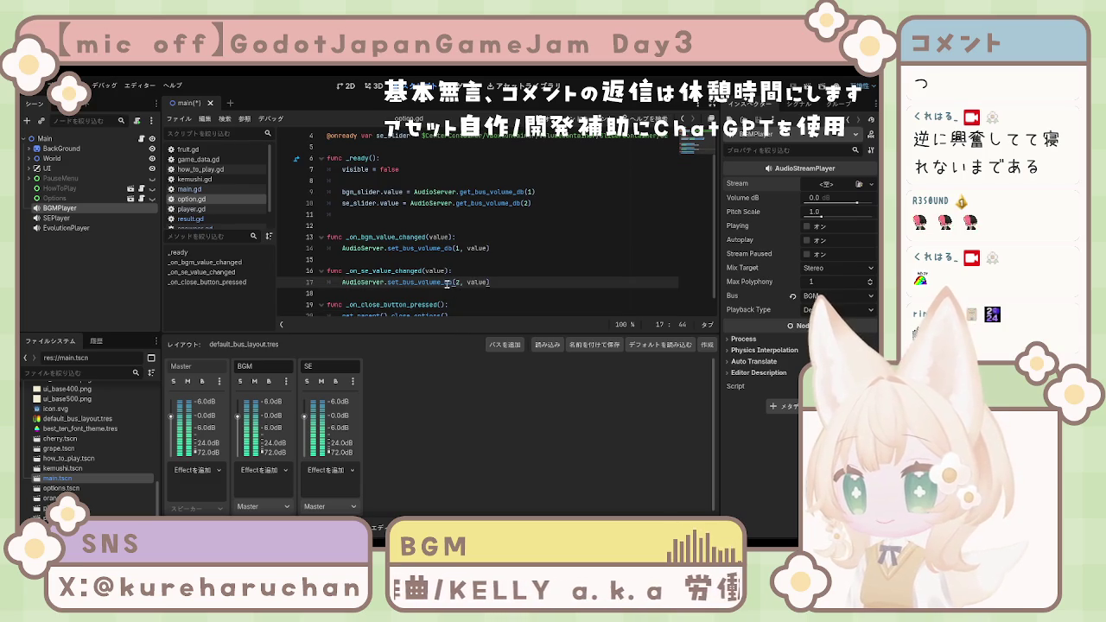